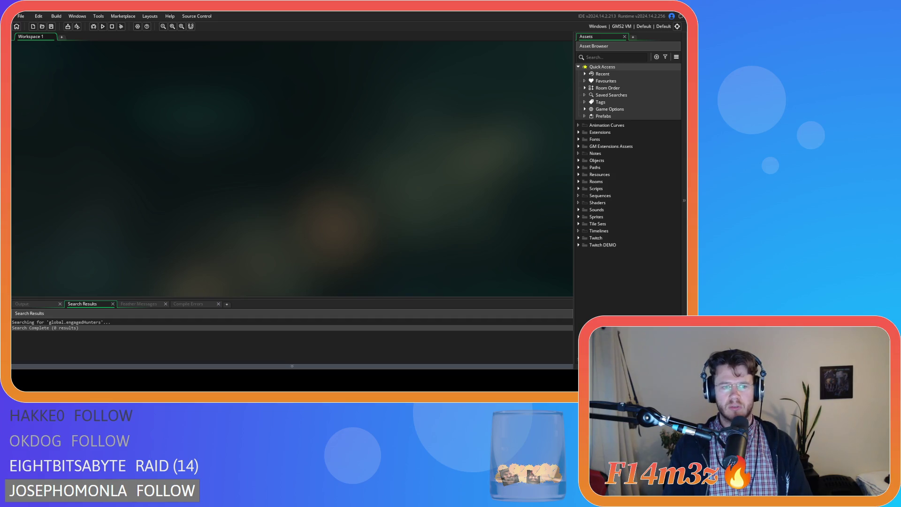
Build and run the game, which fails, then expand the Objects and Menu folders in the Asset Browser
key(F5)
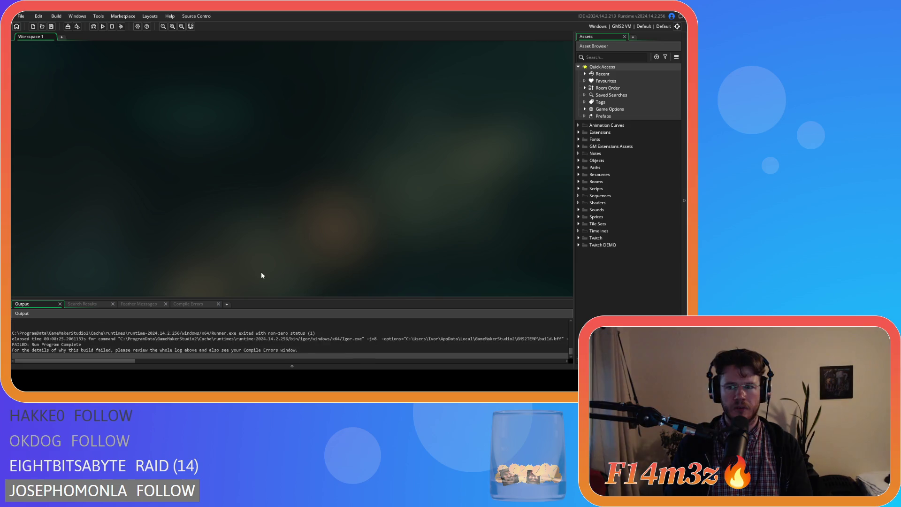
click(579, 161)
click(580, 161)
click(580, 160)
click(579, 161)
click(579, 160)
click(580, 161)
click(579, 160)
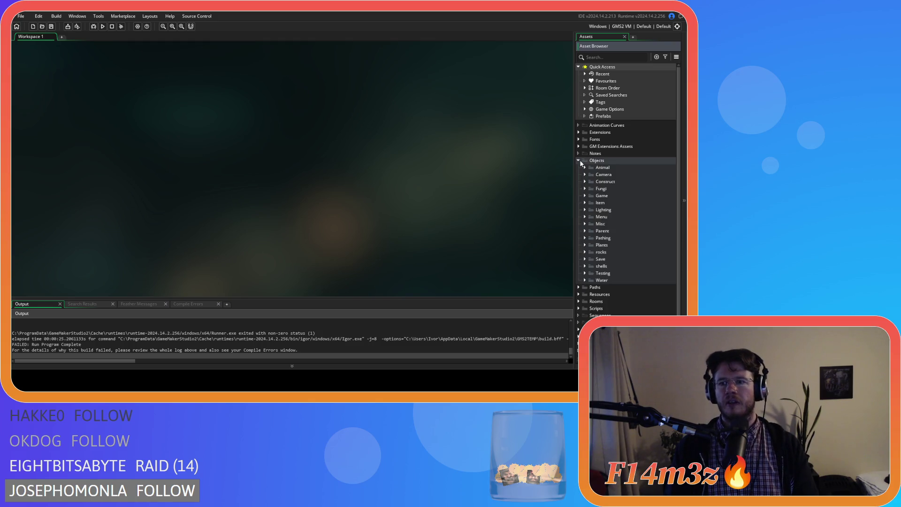
click(585, 217)
In ob_menu's Key Press - Enter code, make line 102 create ob_controller at depth -16000
double_click(611, 245)
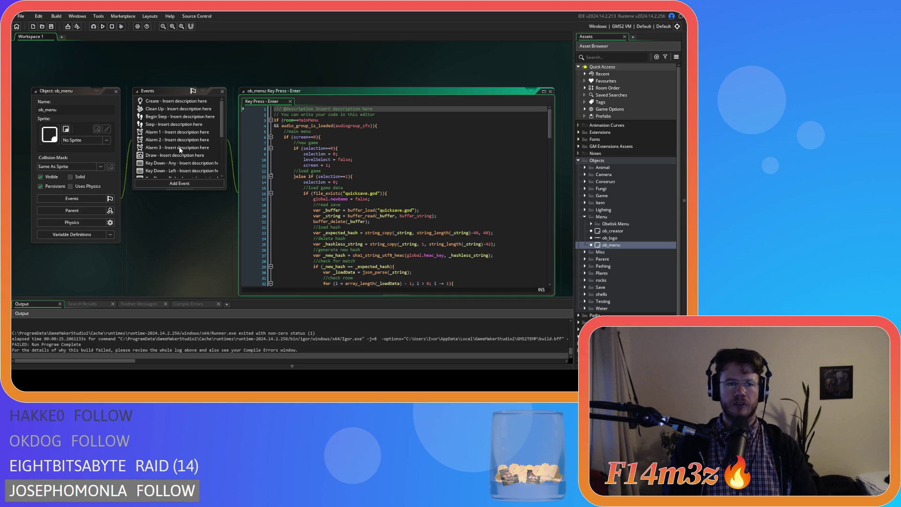
scroll(180, 149, down, 1)
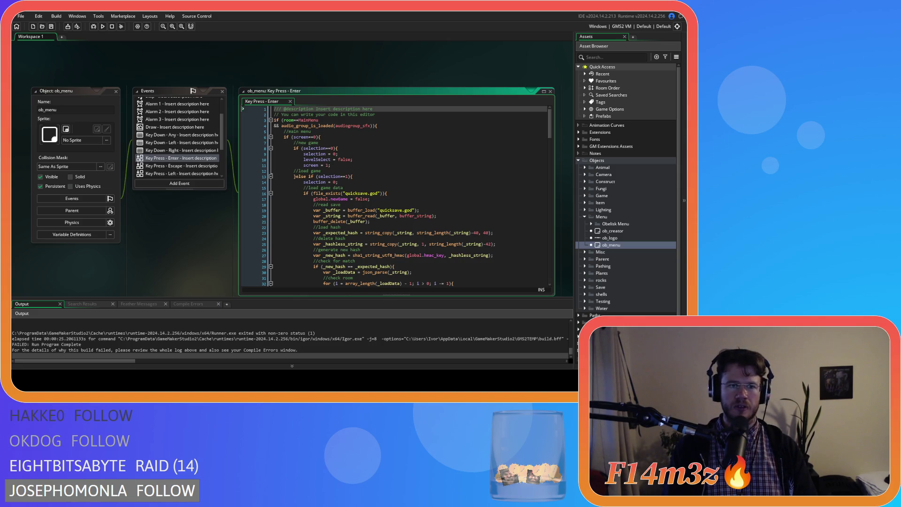
scroll(397, 197, down, 15)
scroll(397, 196, up, 4)
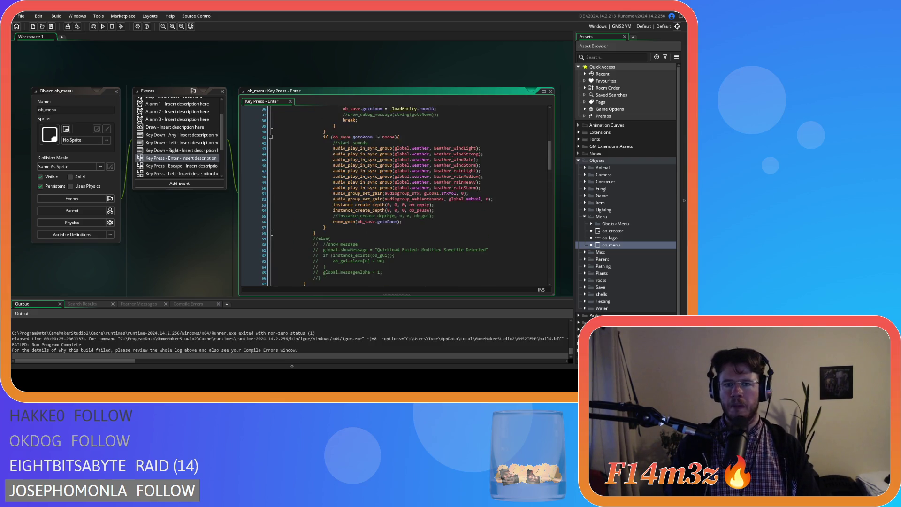
scroll(397, 196, up, 5)
scroll(397, 196, down, 20)
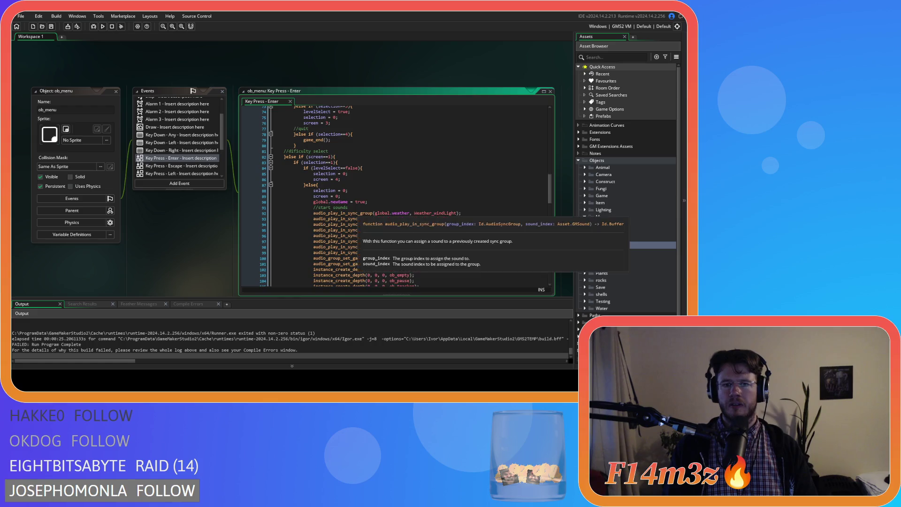
click(388, 186)
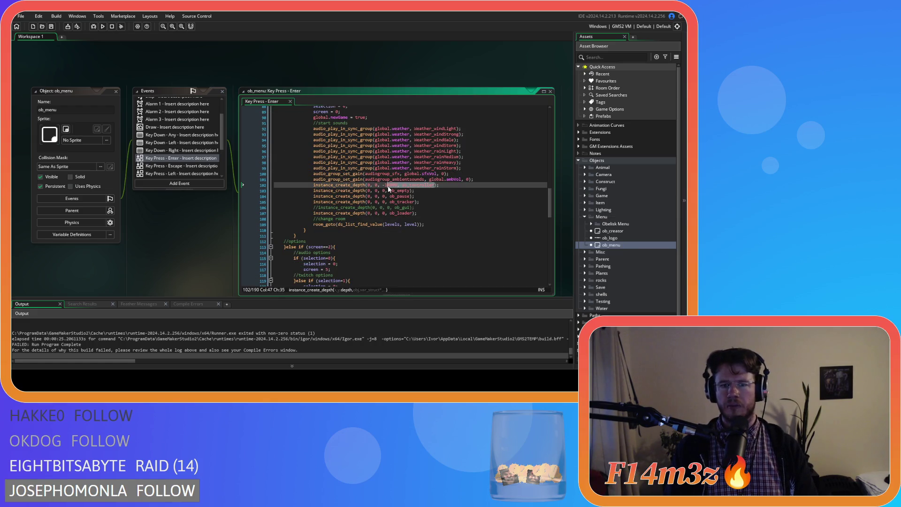
text(6000, ob)
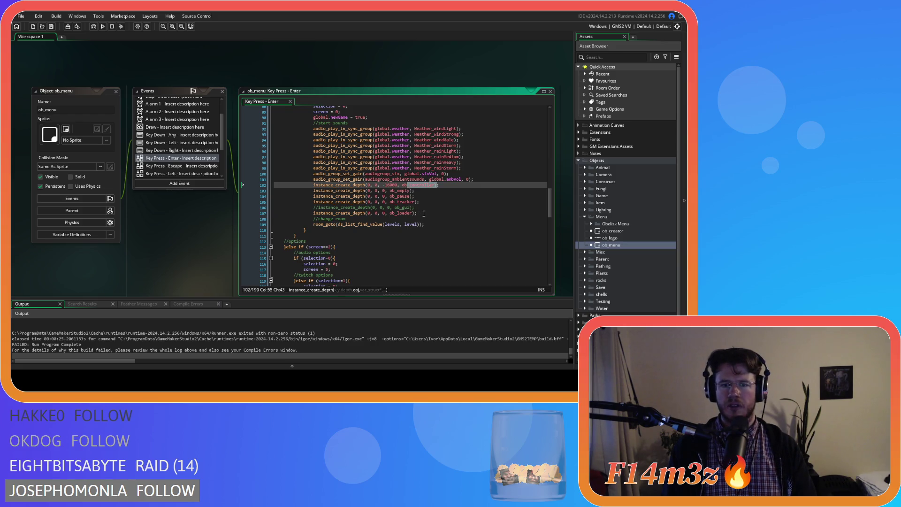
drag(424, 214, 369, 215)
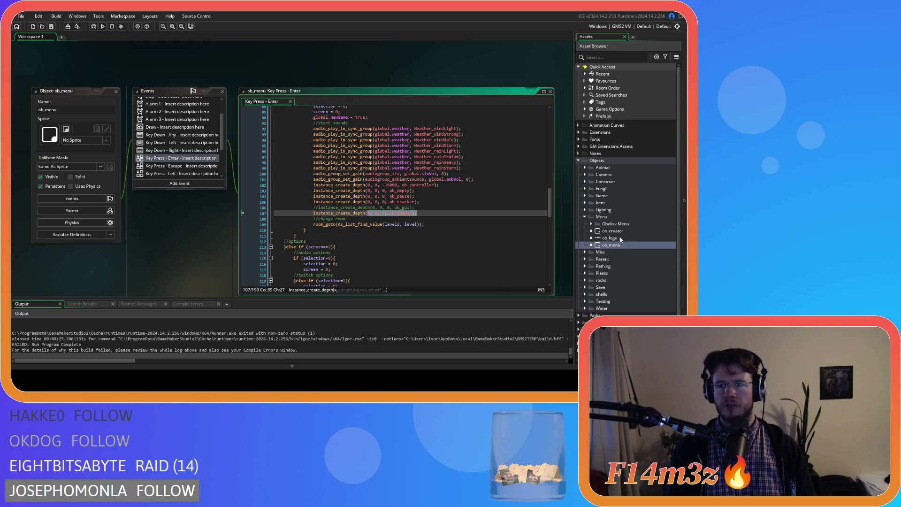
click(585, 195)
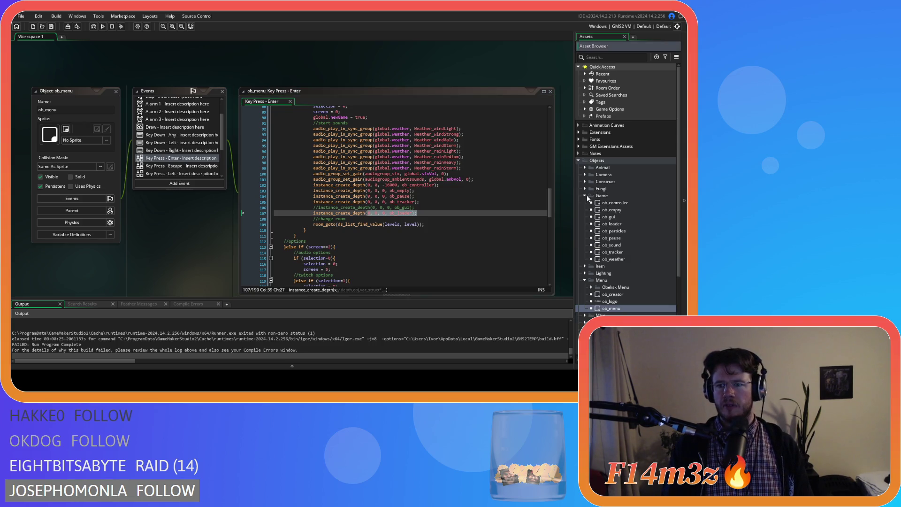
double_click(612, 224)
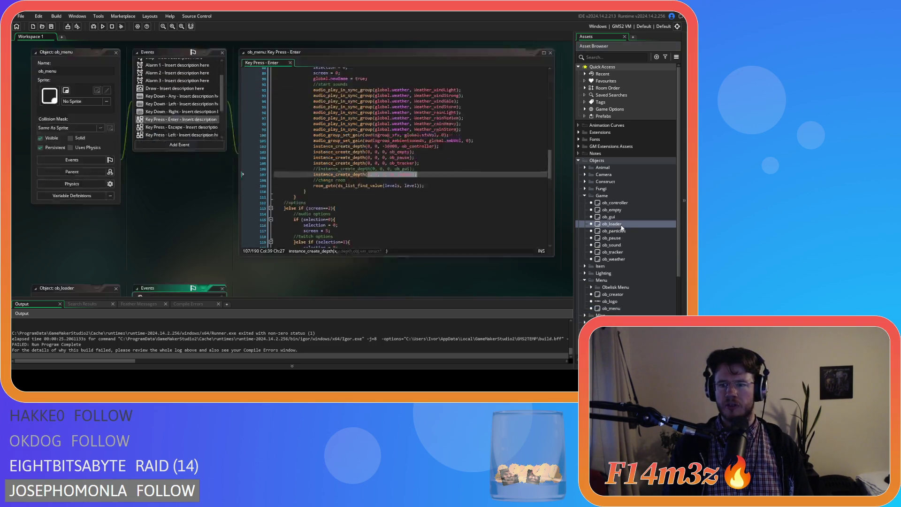
Find all 5 uses of sc_defineRooms from ob_loader's Step code and open ob_controller Create line 44
scroll(364, 156, down, 10)
scroll(364, 156, down, 7)
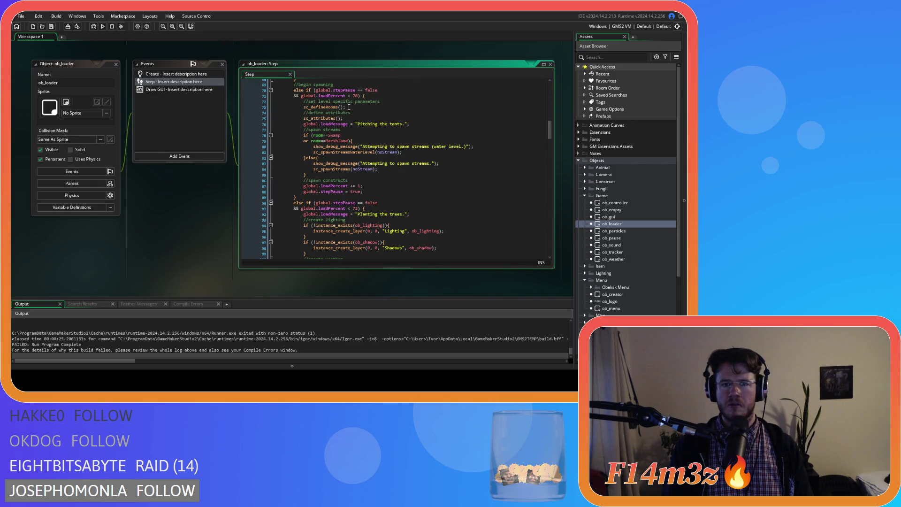
scroll(346, 120, up, 4)
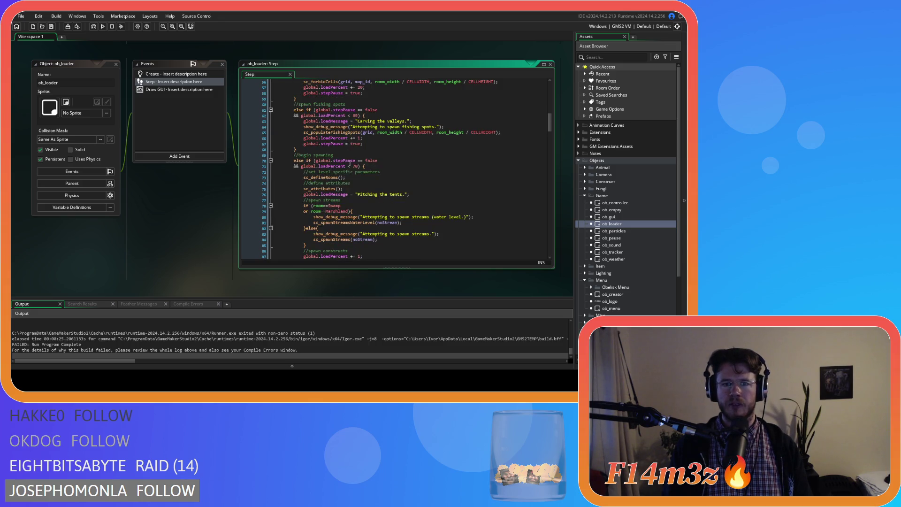
double_click(333, 178)
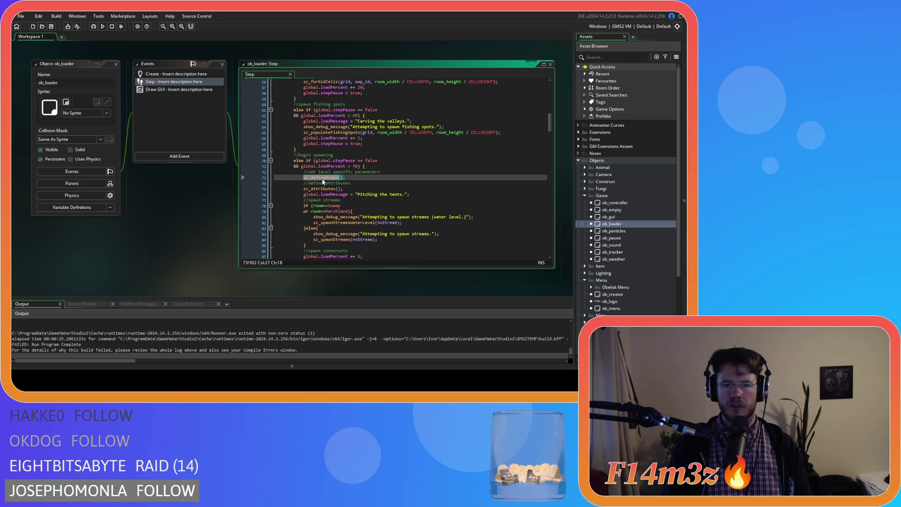
key(ctrl+f)
click(414, 131)
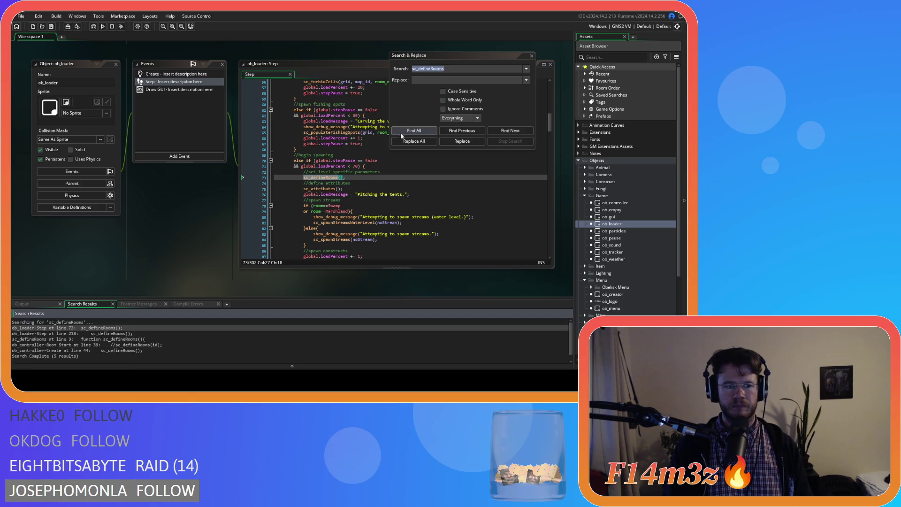
click(140, 337)
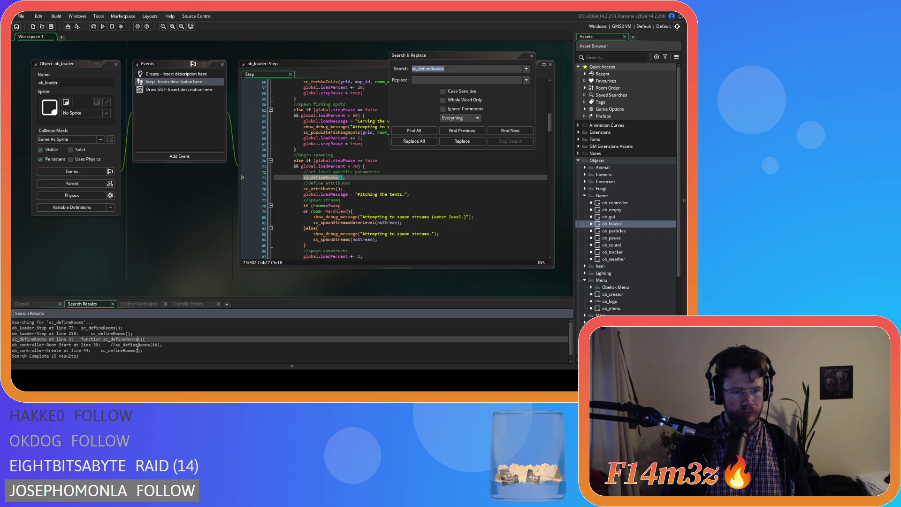
click(147, 351)
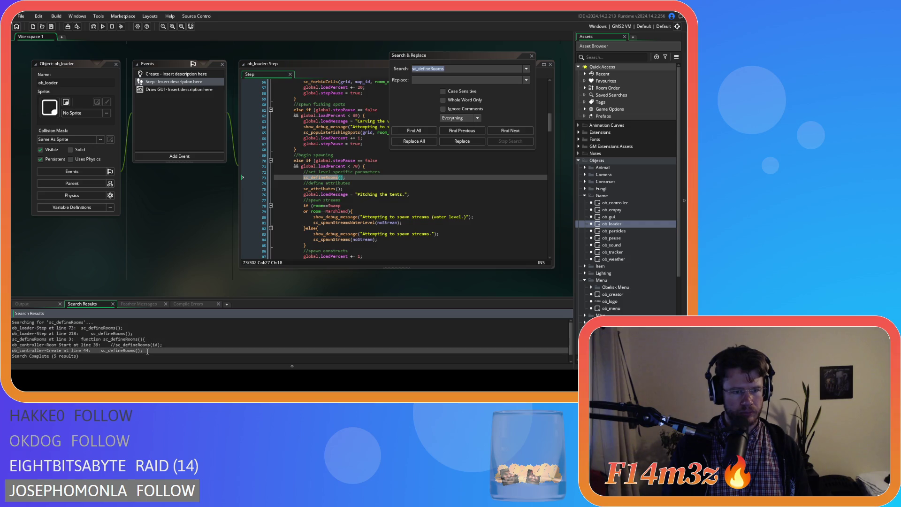
double_click(148, 352)
scroll(335, 239, up, 3)
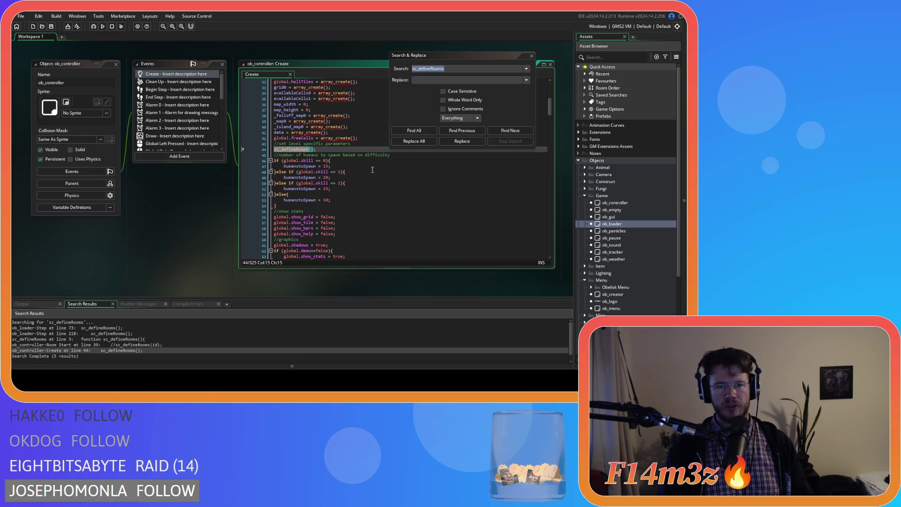
Close the search window and recheck the ob_controller creation on ob_menu's line 102
click(532, 56)
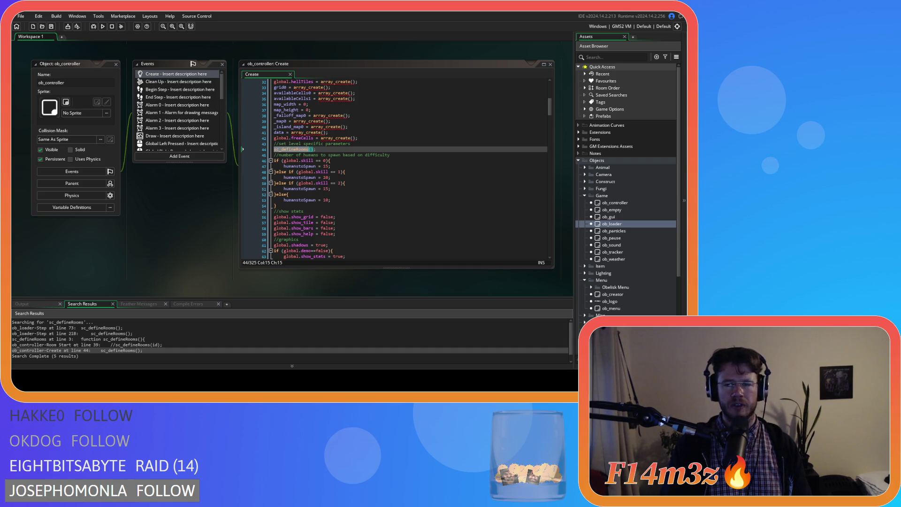
click(327, 149)
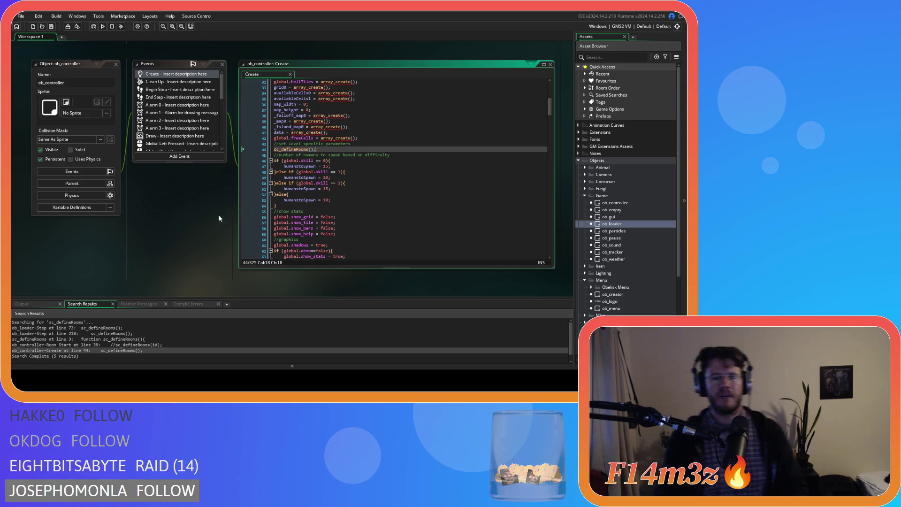
double_click(612, 308)
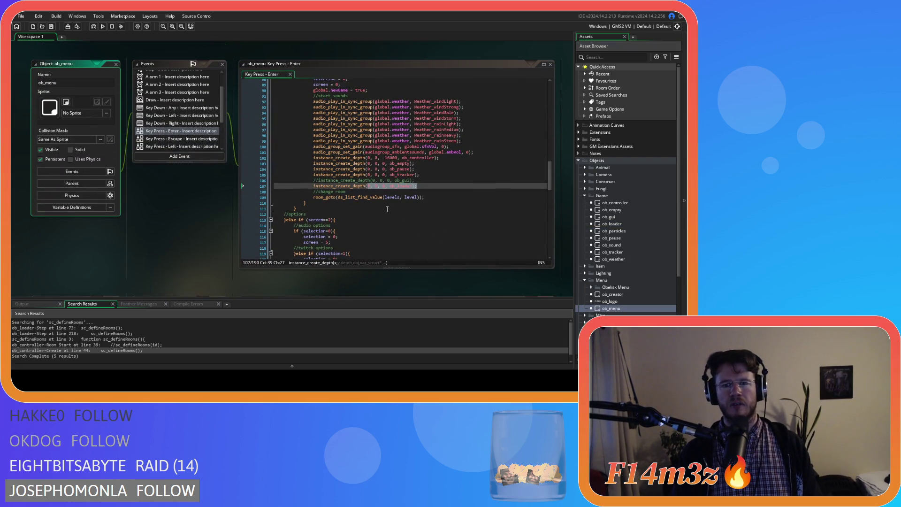
drag(400, 160, 410, 159)
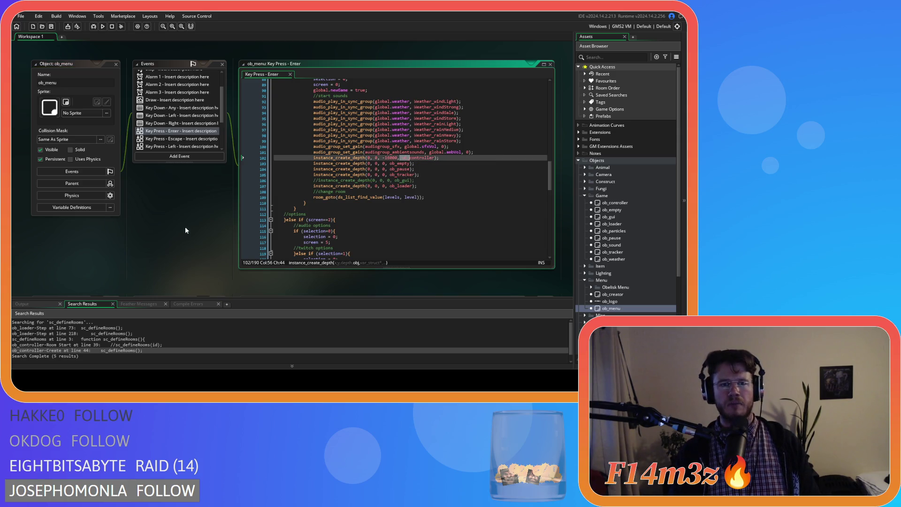
scroll(234, 272, down, 5)
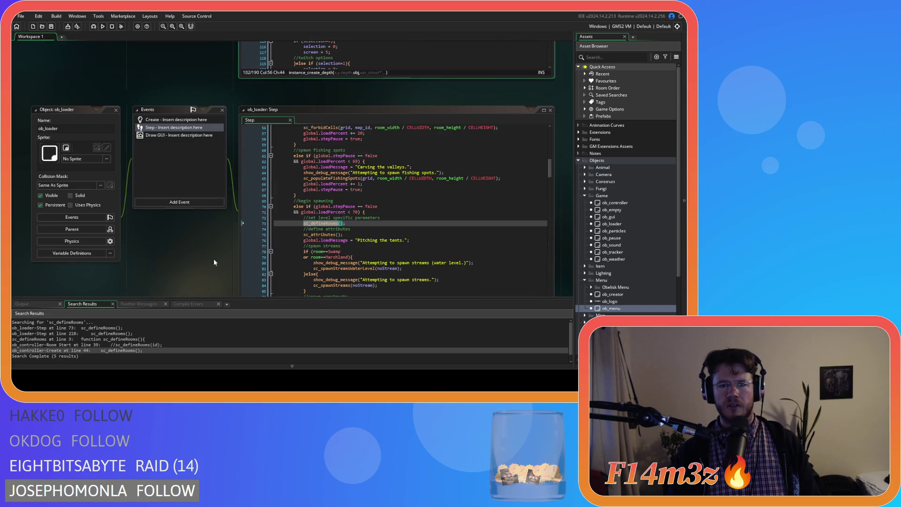
scroll(165, 219, up, 5)
Comment out the sc_defineRooms call on ob_controller Create line 44, then save and rebuild
double_click(75, 350)
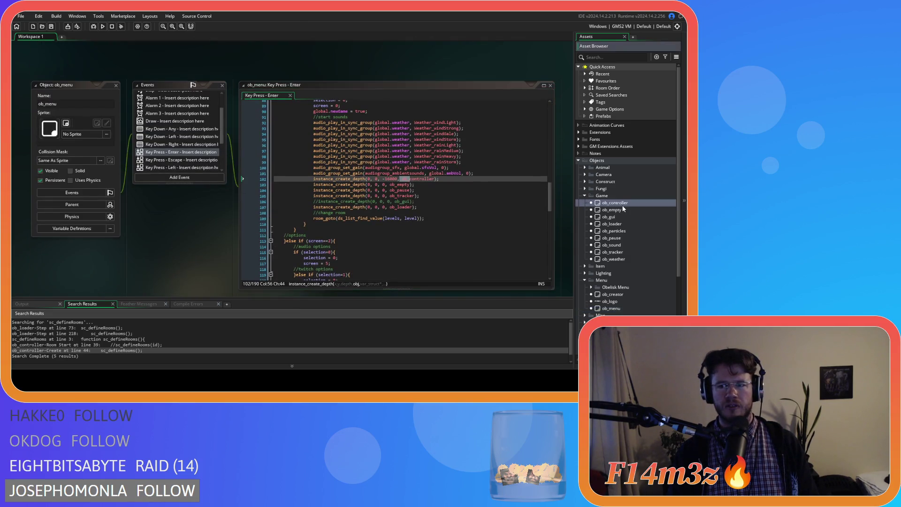
click(345, 149)
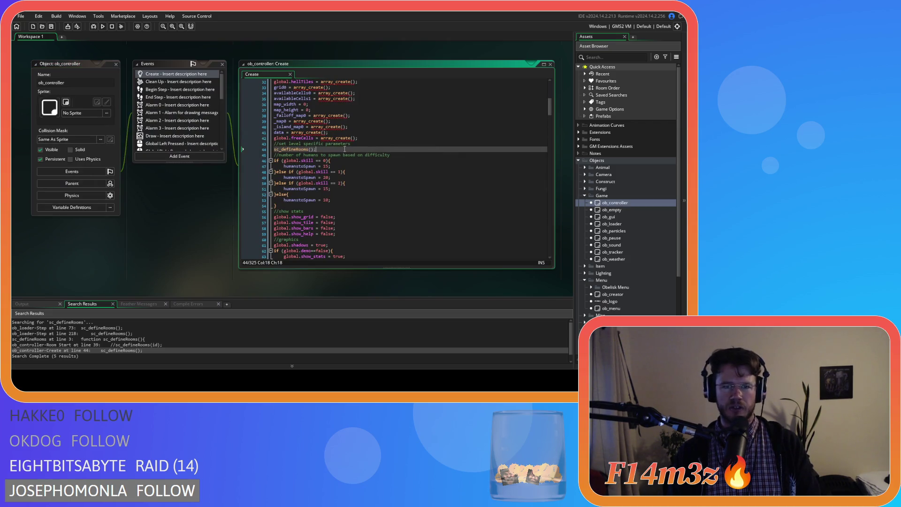
key(ctrl+k)
key(F5)
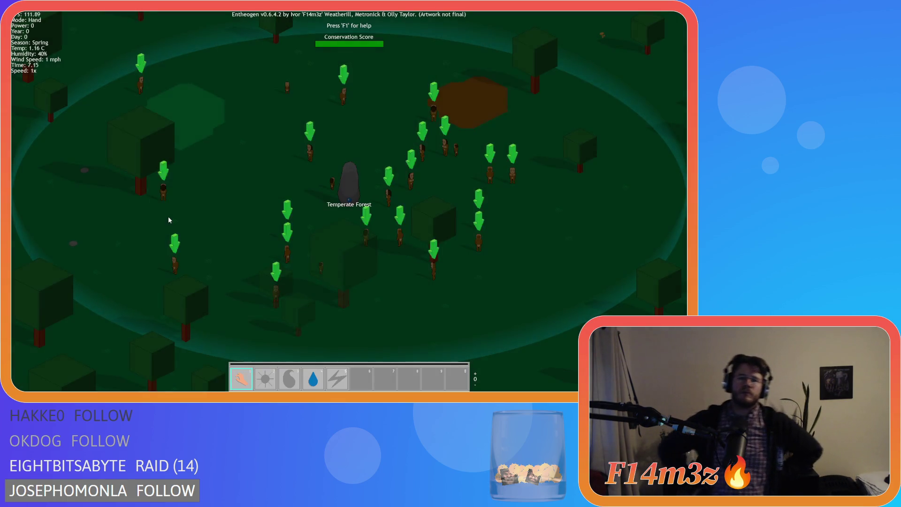
Try the mouse wheel during play, then bring up the in-game quit prompt with Escape
scroll(168, 216, down, 5)
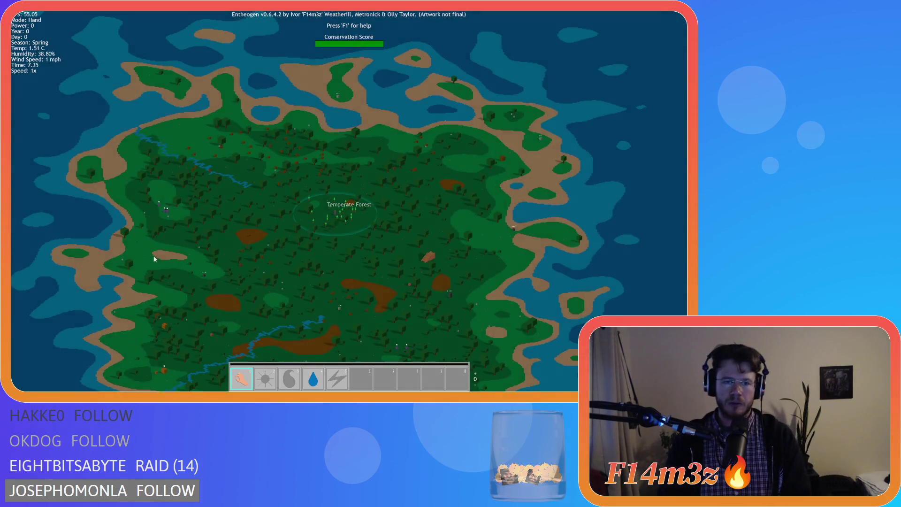
scroll(178, 264, up, 5)
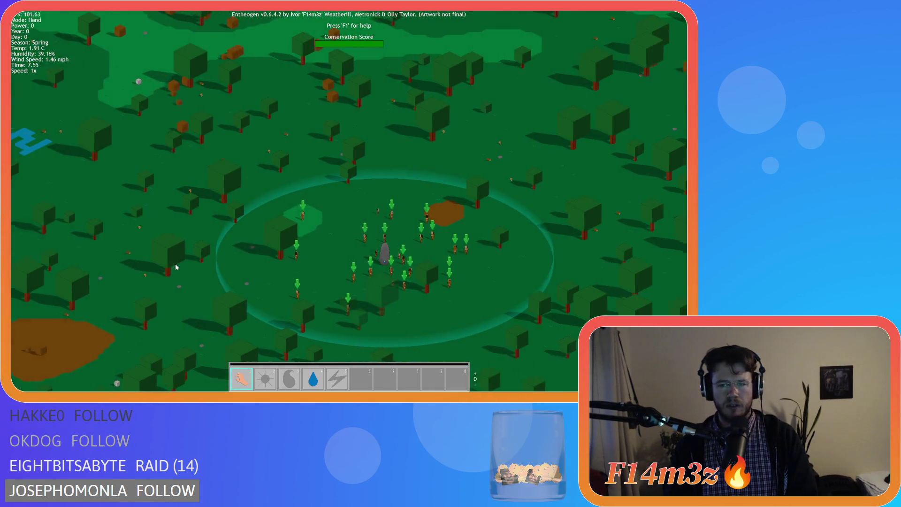
scroll(175, 267, up, 3)
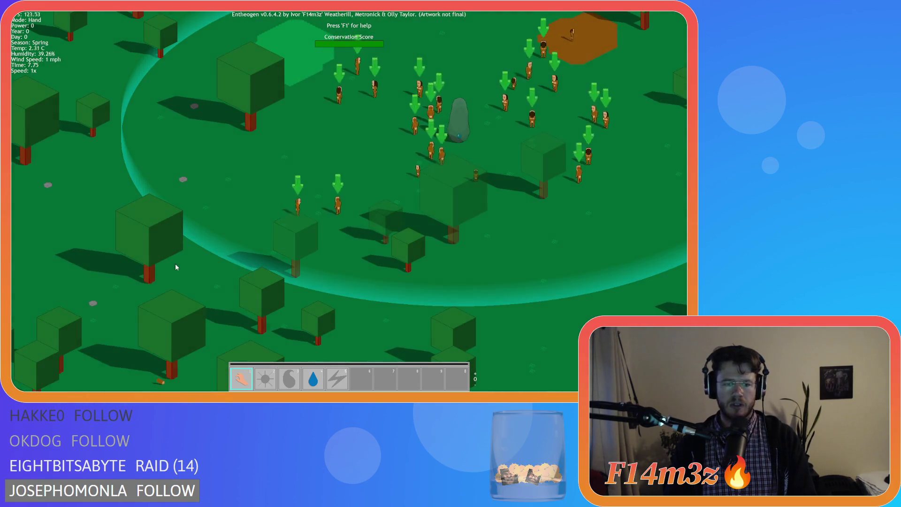
key(Escape)
Confirm quitting to the title menu, start a new game, and test the mouse wheel
key(y)
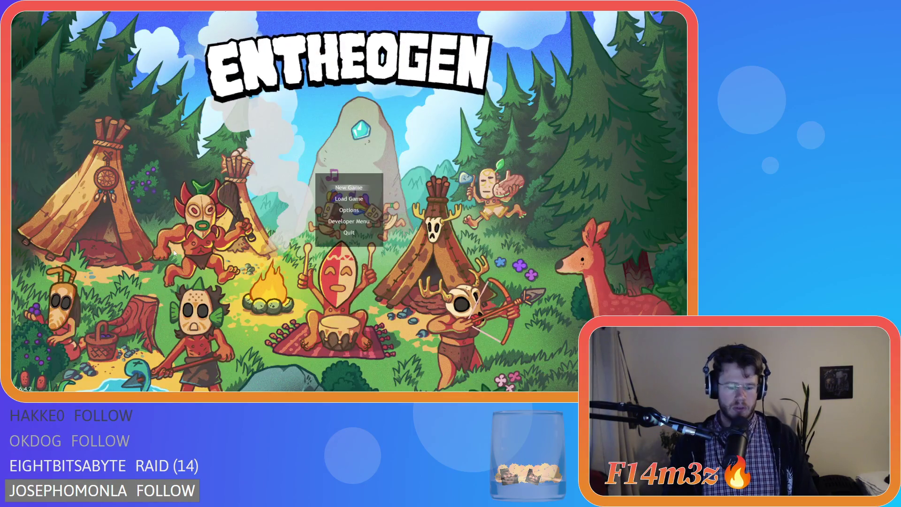
key(Return)
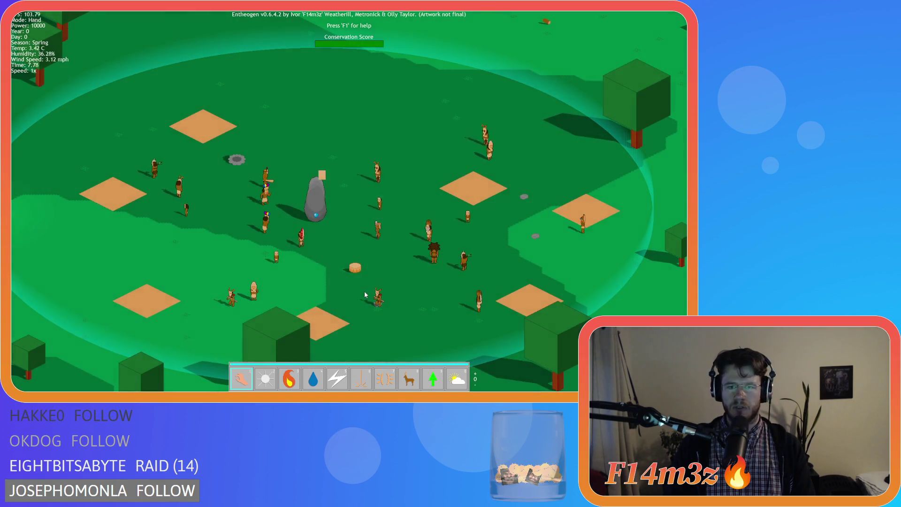
scroll(367, 292, up, 5)
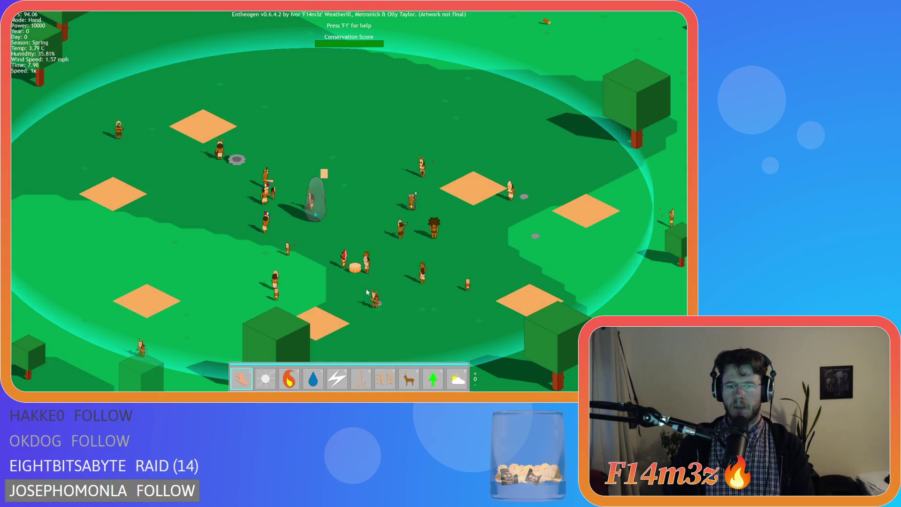
scroll(367, 290, down, 5)
scroll(366, 286, up, 5)
Flip the spell toolbar page, choose the fountain (4), place it on the grass, and drag it elsewhere
key(Tab)
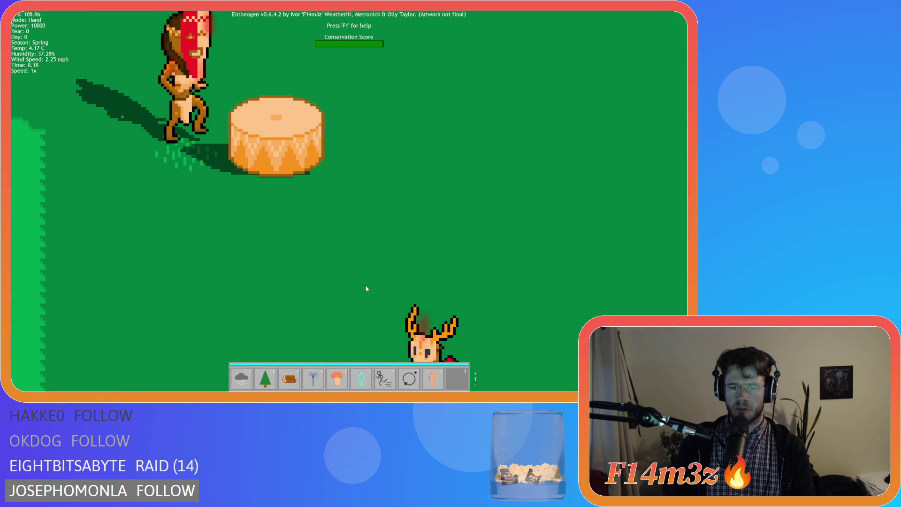
key(4)
scroll(446, 222, down, 4)
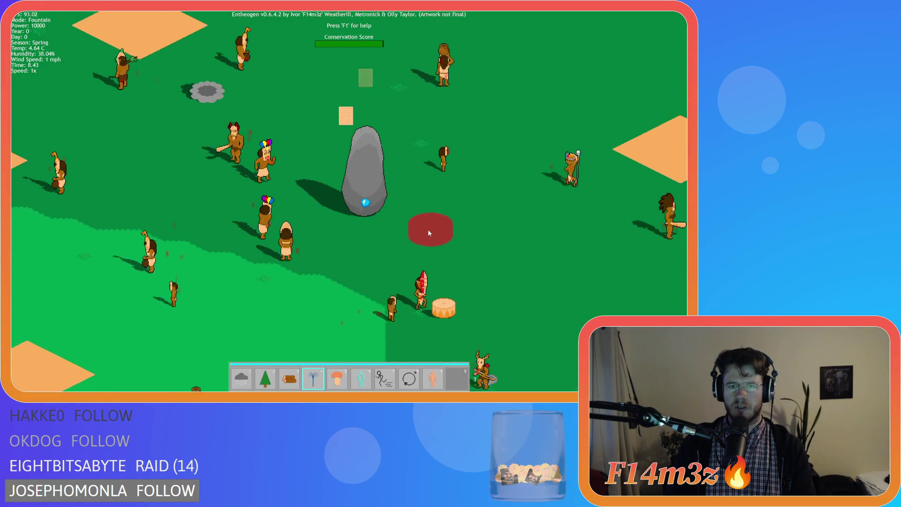
click(428, 233)
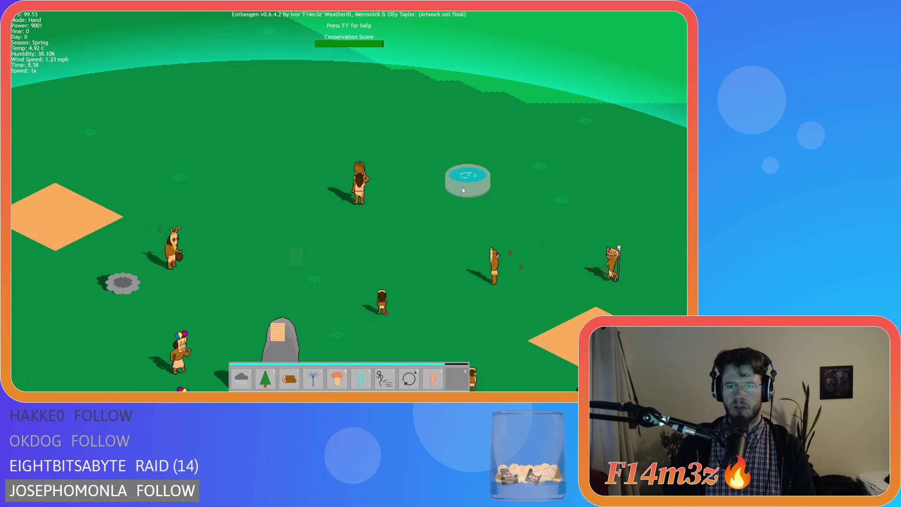
mouse_move(290, 152)
mouse_down()
mouse_move(421, 164)
mouse_move(482, 196)
mouse_up()
Quit the game and select the two comment lines after line 42 in ob_controller's Create code
key(Escape)
key(y)
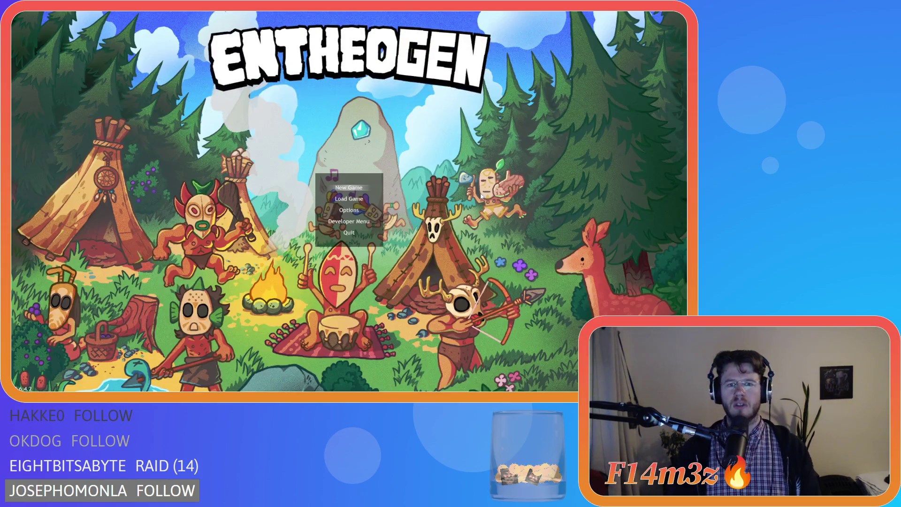
drag(294, 146, 245, 143)
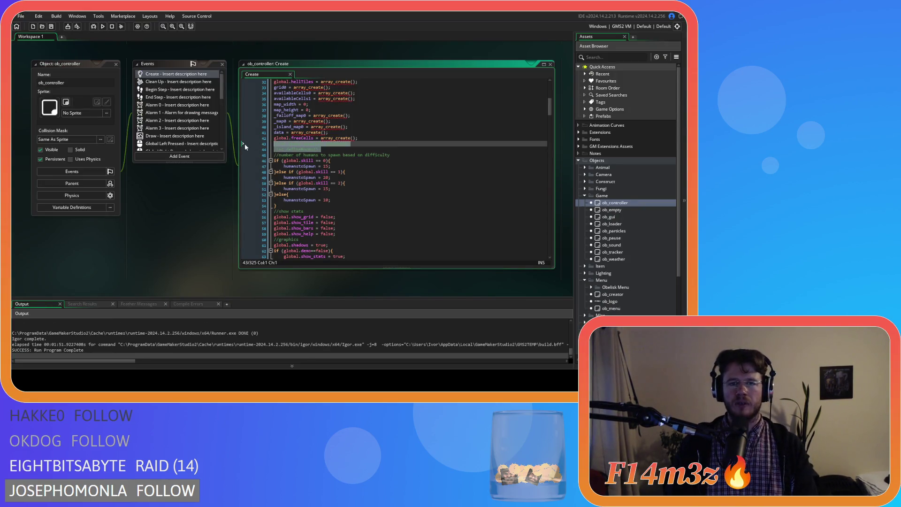
Delete the two selected comment lines from ob_controller's Create code and save it
key(BackSpace)
key(BackSpace)
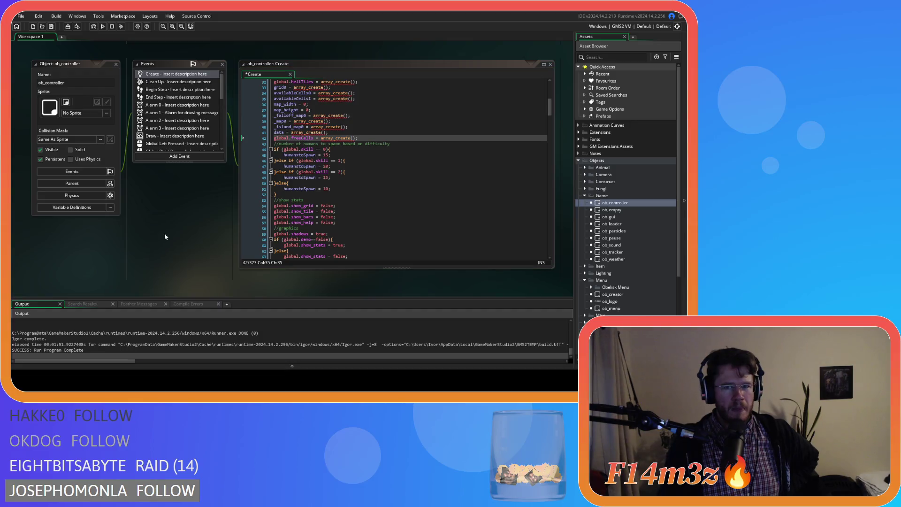
right_click(155, 210)
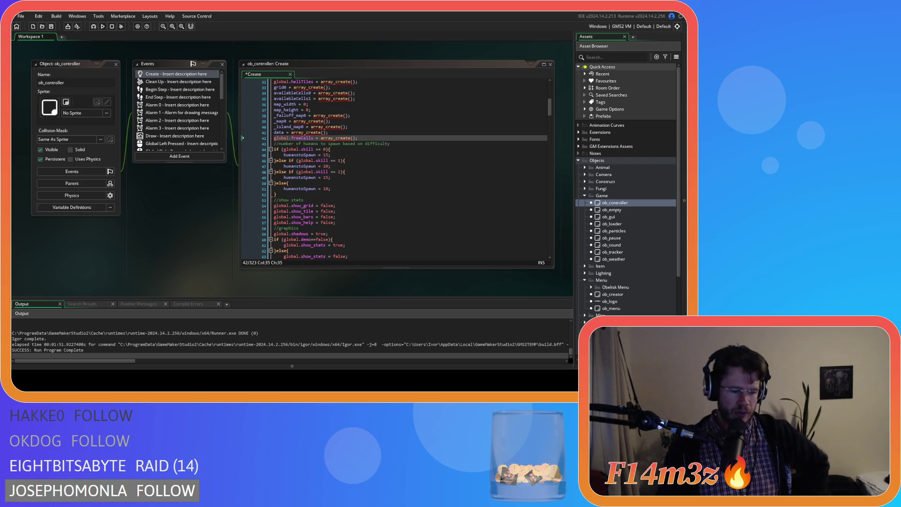
key(ctrl+s)
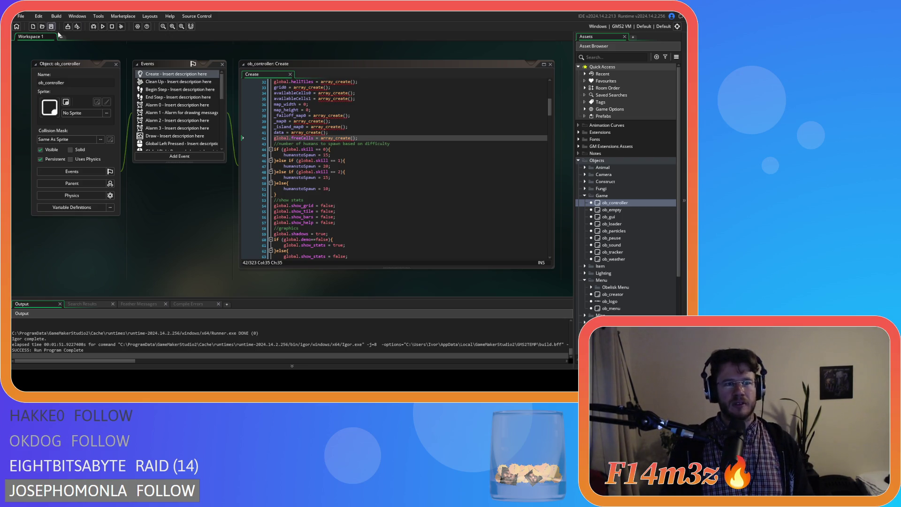
Close all open editor windows in the workspace
right_click(161, 208)
mouse_move(174, 219)
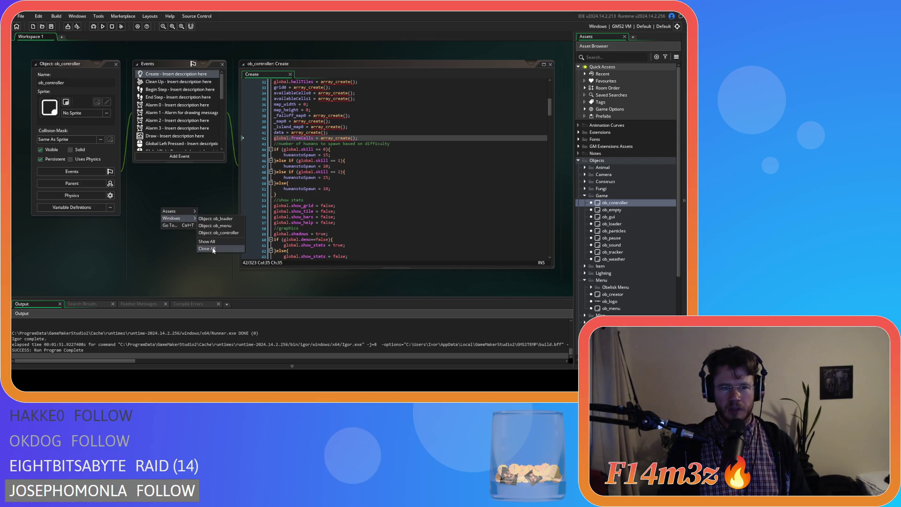
click(225, 249)
Open ob_camera from the Camera folder and review its Mouse Wheel Up and Down code
click(585, 196)
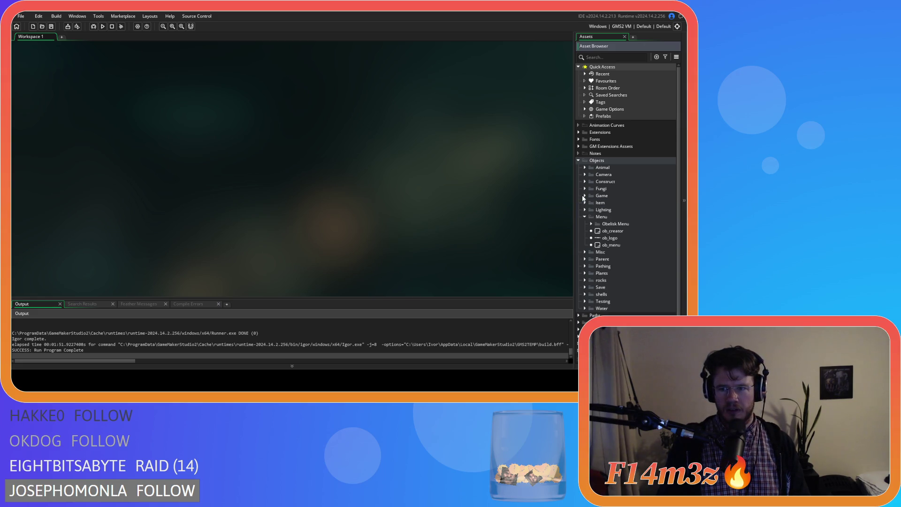
click(585, 174)
click(597, 183)
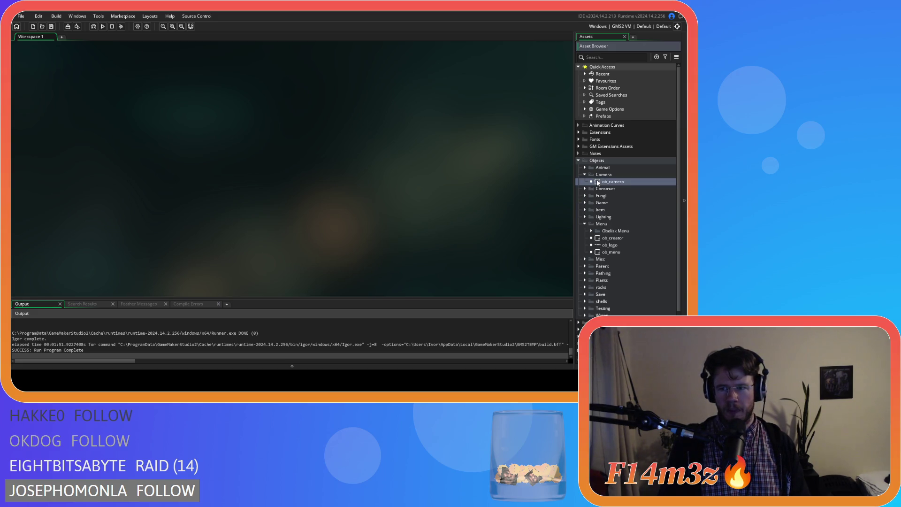
double_click(598, 182)
click(165, 140)
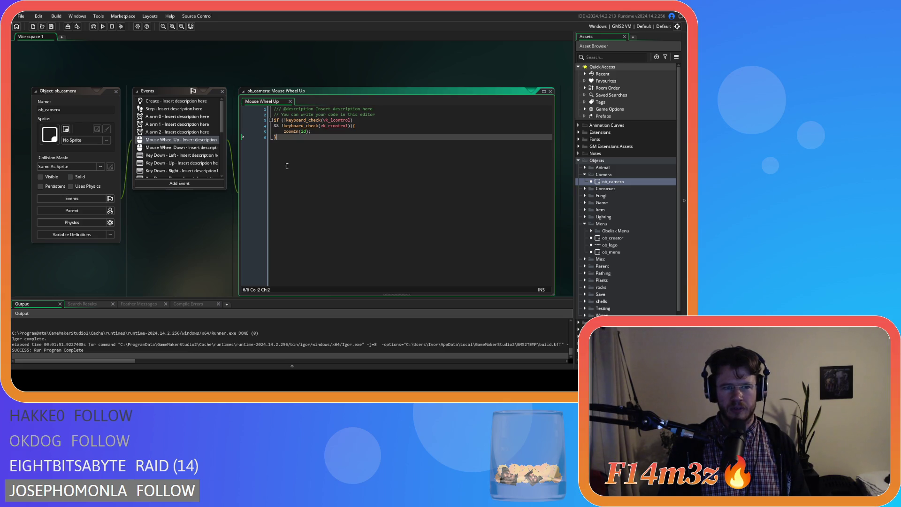
click(203, 148)
click(194, 140)
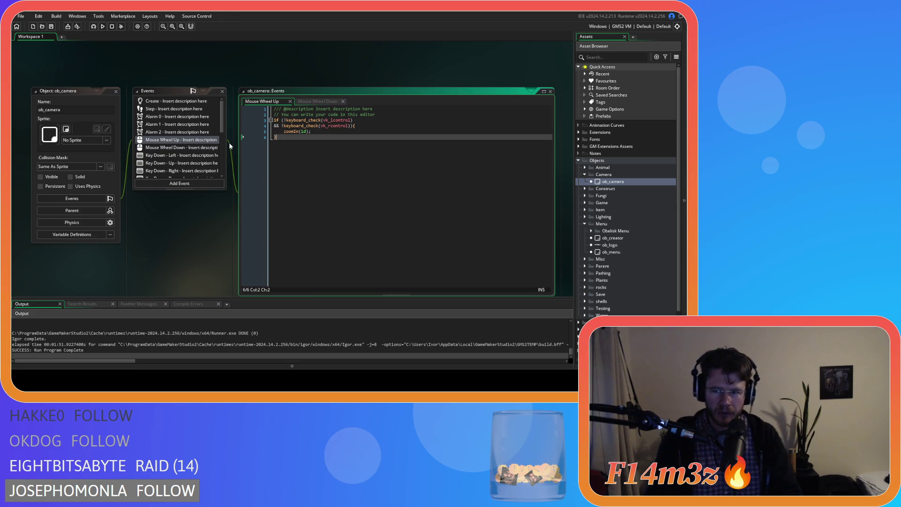
Copy ob_camera's Mouse Wheel Up event and select ob_controller in the Game folder
right_click(163, 140)
click(176, 173)
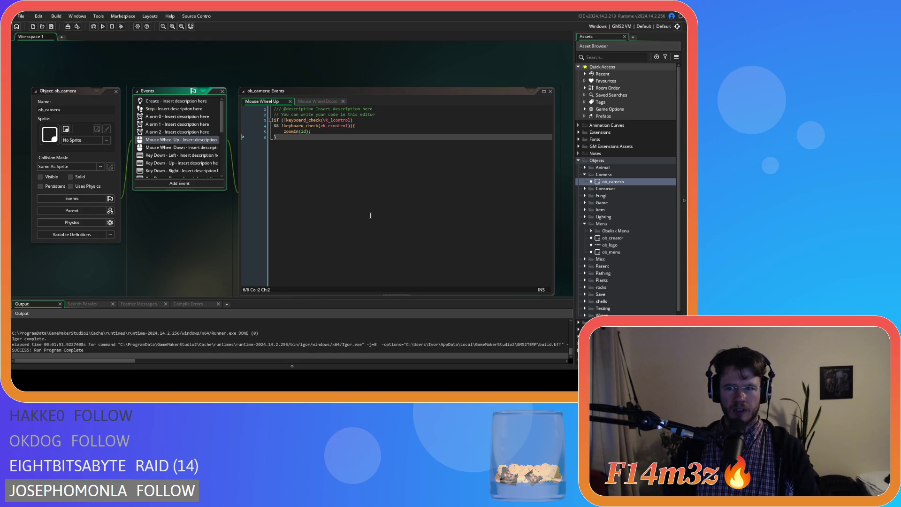
double_click(591, 203)
click(592, 210)
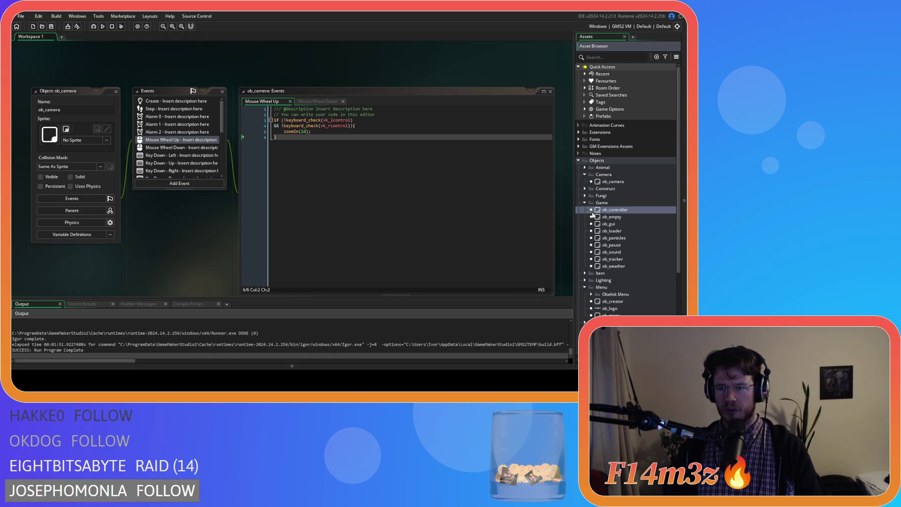
Open ob_controller and add a new, empty Mouse Wheel Up event to it
double_click(601, 211)
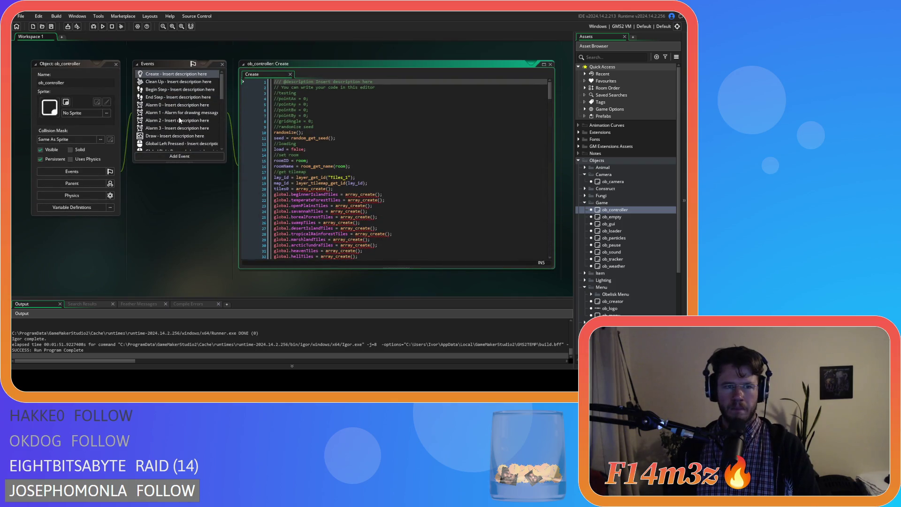
scroll(180, 120, down, 10)
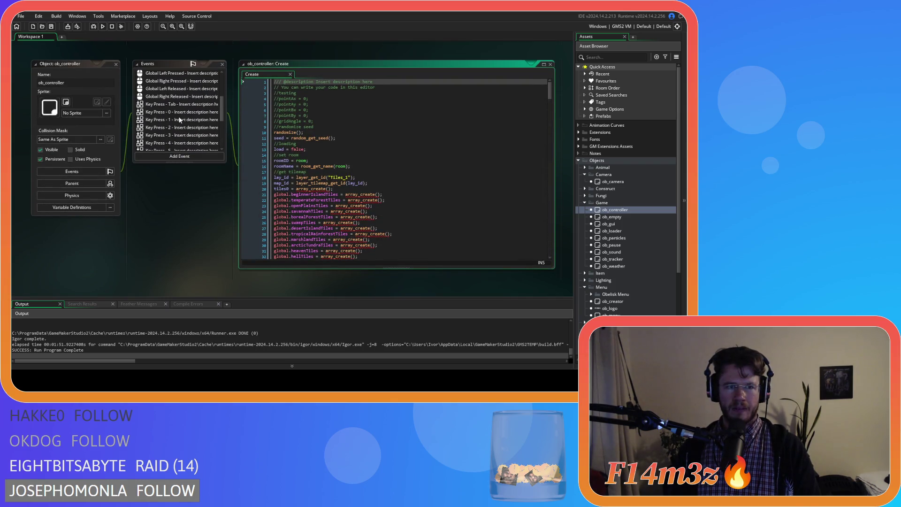
scroll(180, 120, down, 3)
scroll(111, 224, up, 5)
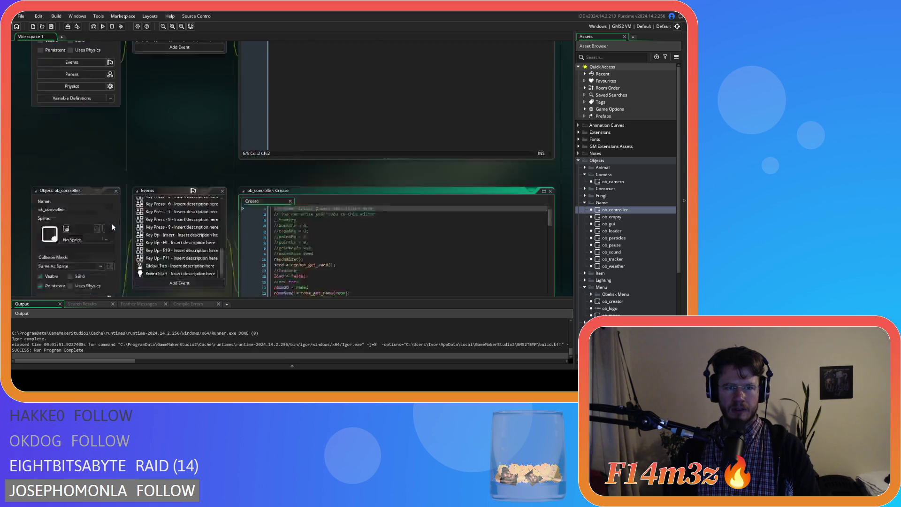
scroll(115, 221, down, 5)
click(190, 156)
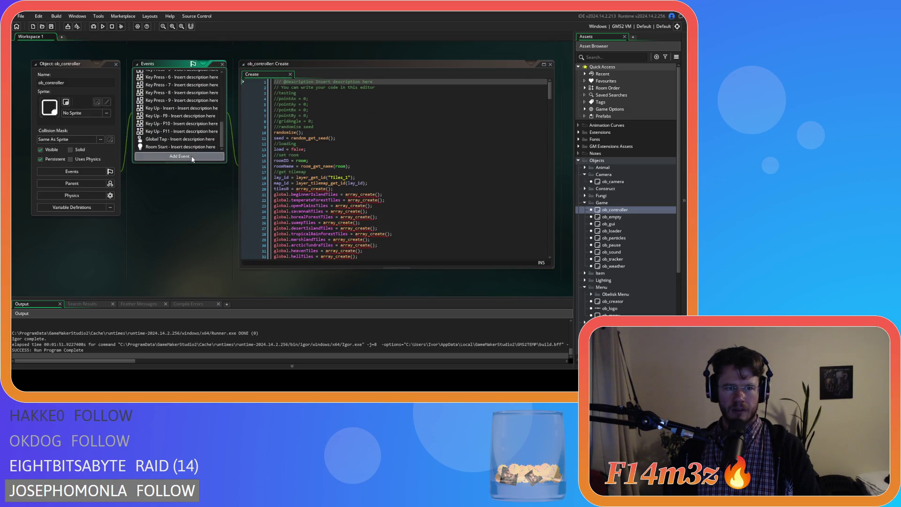
mouse_move(223, 213)
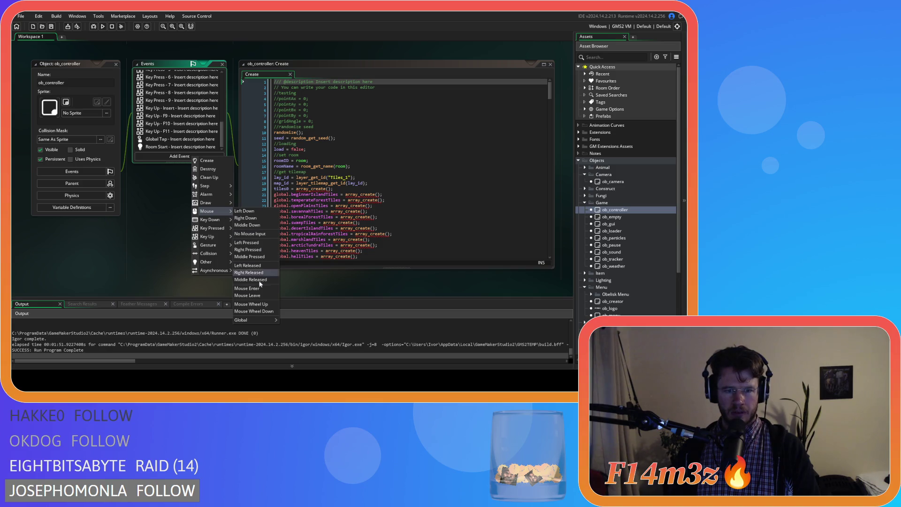
mouse_move(250, 322)
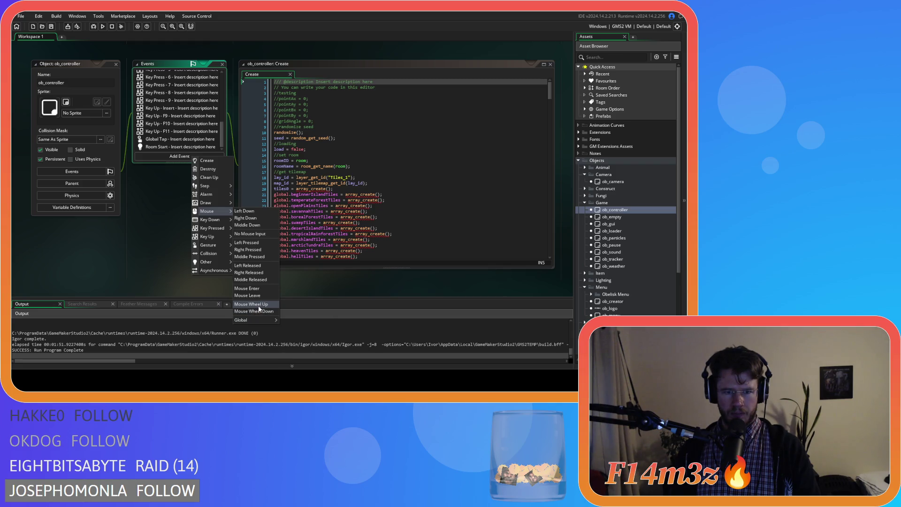
click(259, 305)
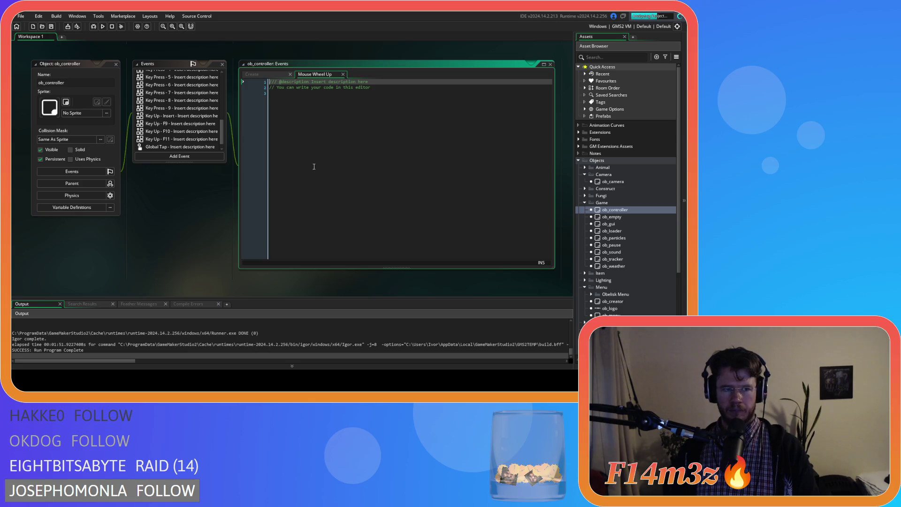
click(323, 121)
text(Haste)
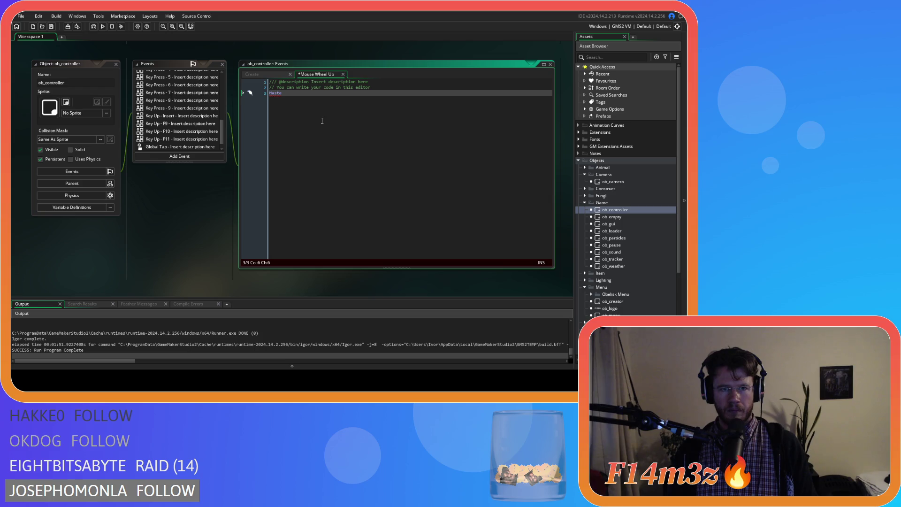
key(ctrl+z)
scroll(185, 141, up, 5)
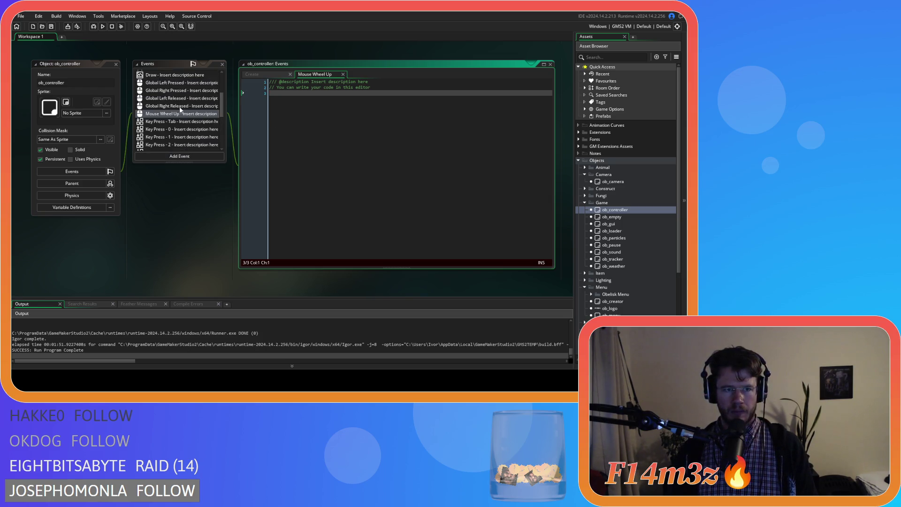
Paste the copied ob_camera wheel event into ob_controller, replacing the empty Mouse Wheel Up
right_click(181, 110)
click(203, 154)
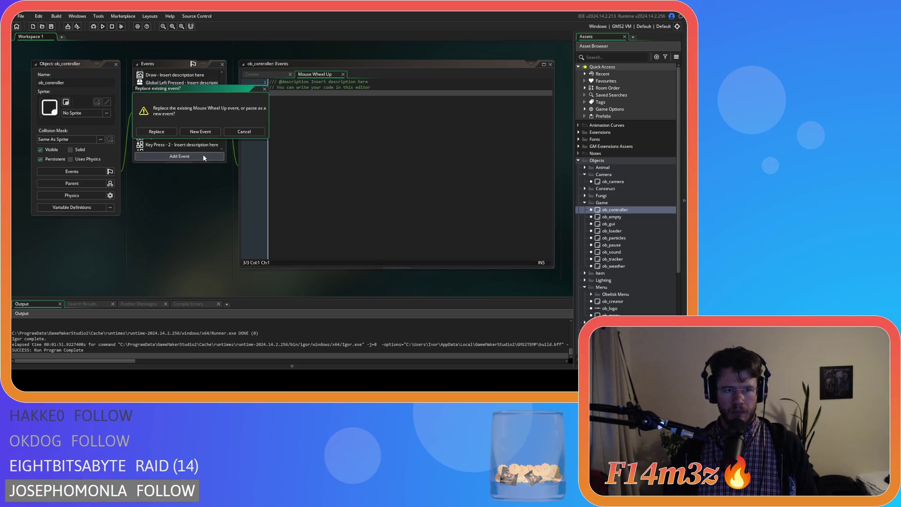
click(156, 132)
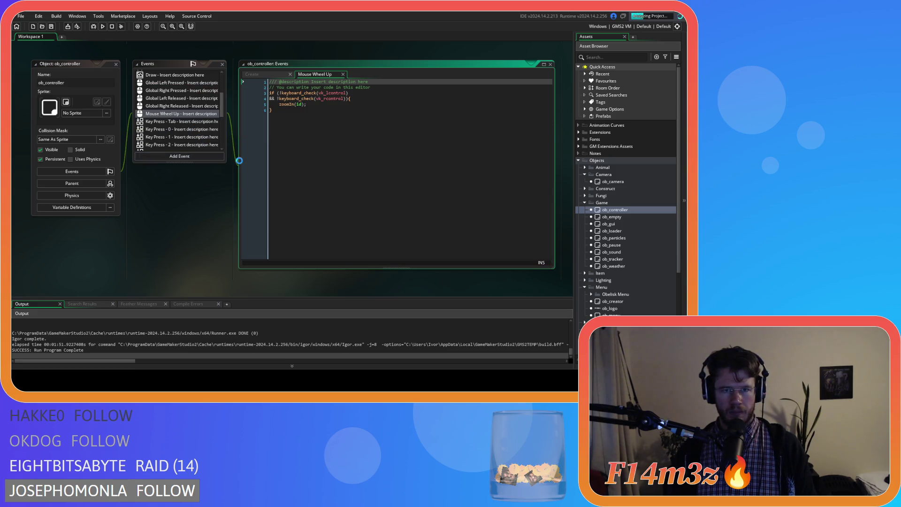
scroll(212, 123, up, 2)
scroll(208, 128, up, 3)
Open ob_controller's Mouse Wheel Down event code in a new tab
right_click(175, 140)
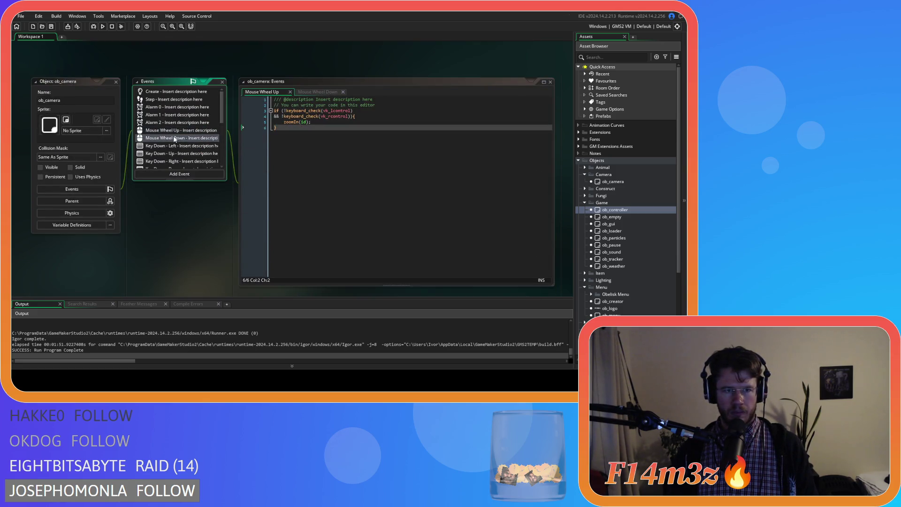
click(167, 232)
scroll(168, 232, down, 4)
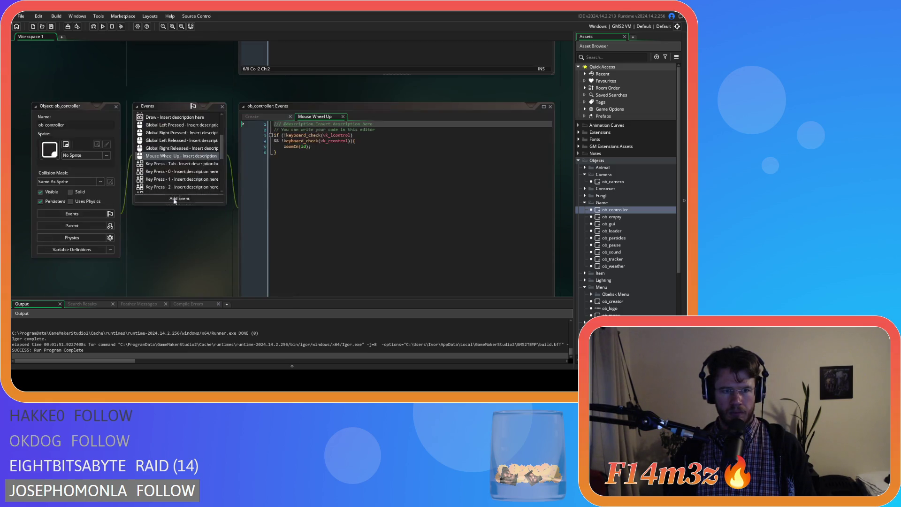
right_click(178, 156)
click(202, 195)
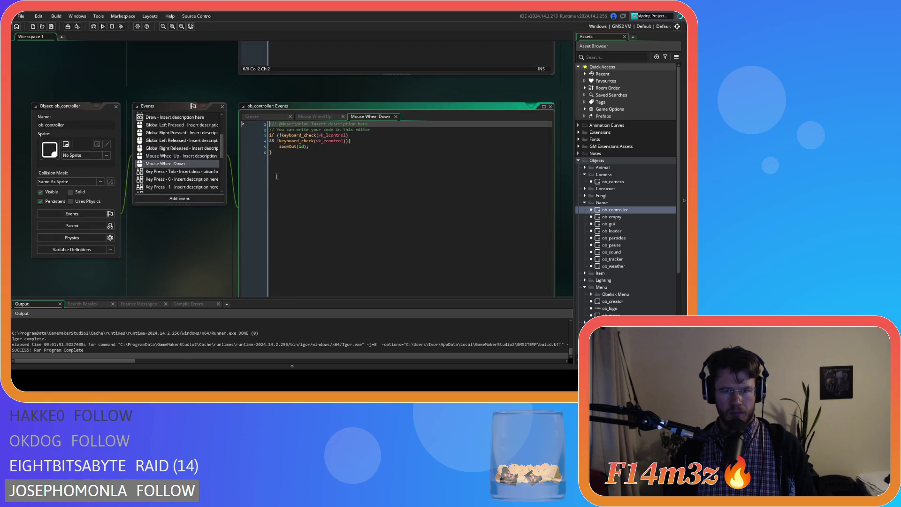
scroll(198, 101, up, 4)
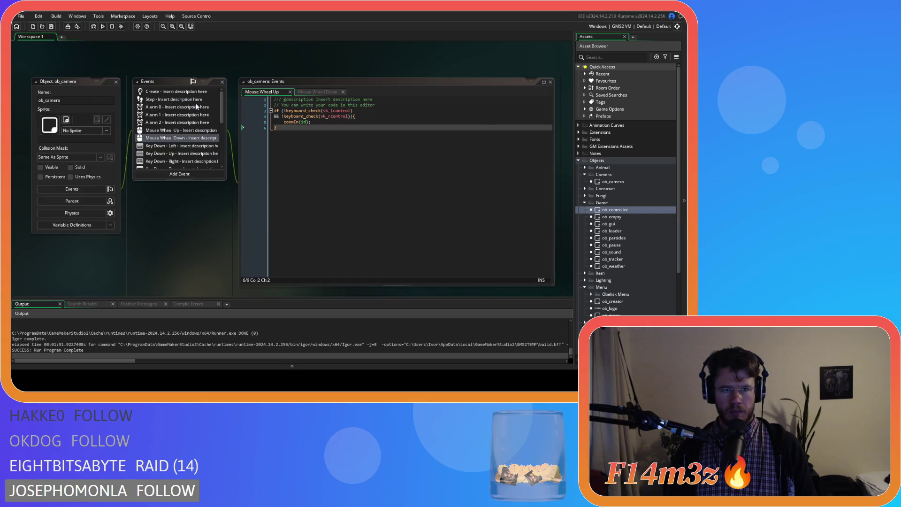
Comment out lines 3–5 in ob_camera's Mouse Wheel Up and Down events, then save
drag(311, 122, 250, 113)
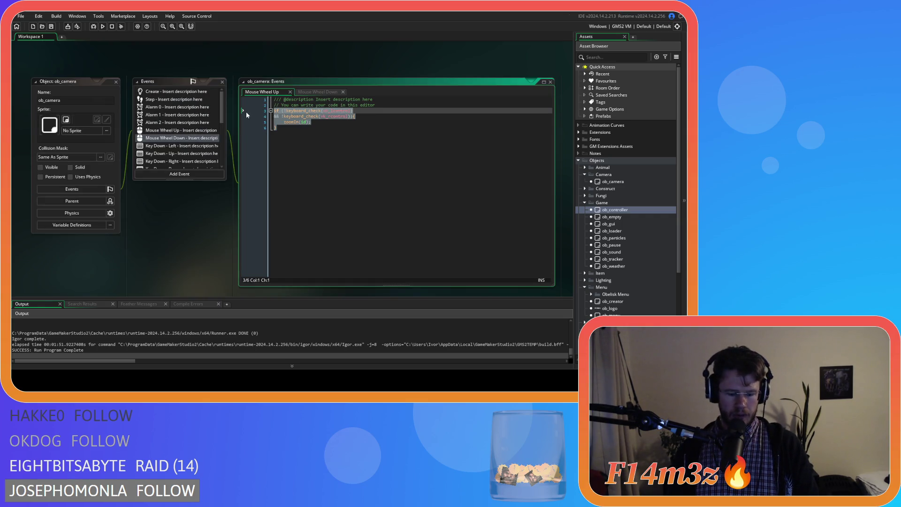
key(ctrl+k)
click(196, 133)
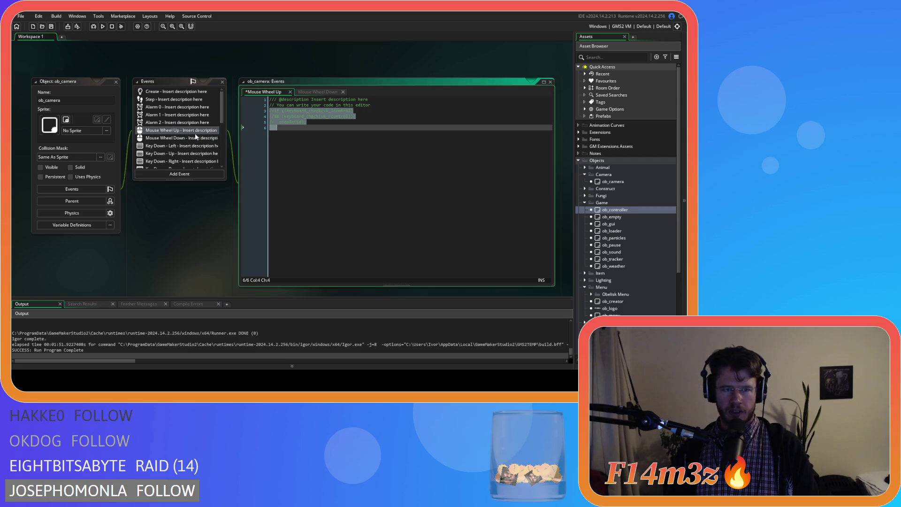
click(197, 138)
drag(304, 167, 239, 113)
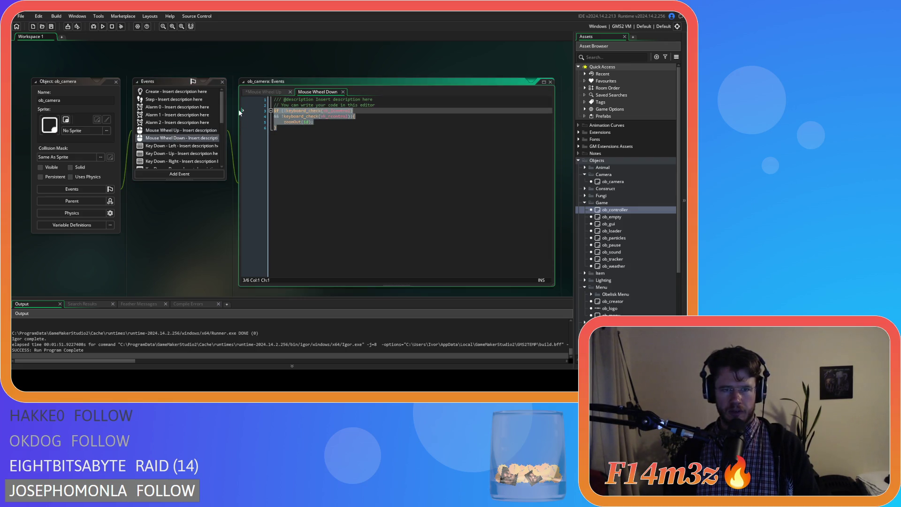
key(ctrl+k)
click(250, 113)
key(ctrl+s)
Switch to ob_controller's Mouse Wheel Up code showing the Ctrl-gated zoomIn(id) call
scroll(195, 223, down, 5)
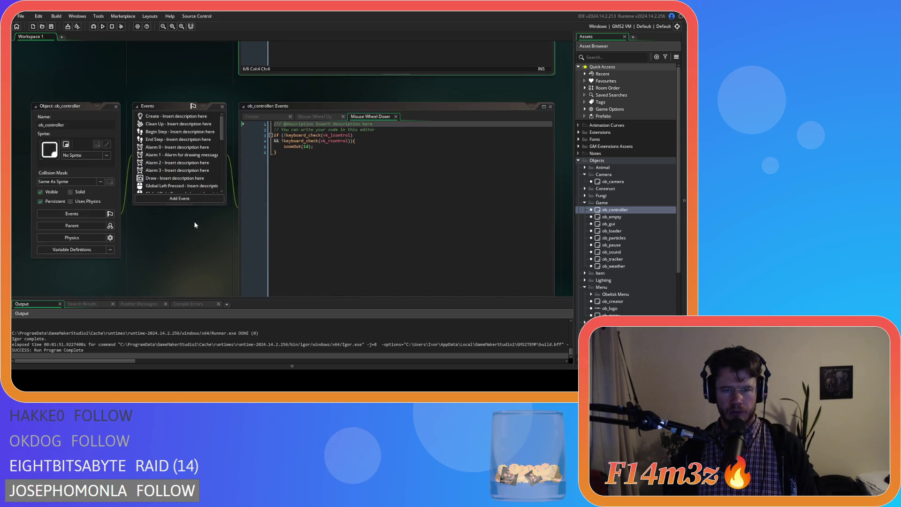
scroll(192, 201, down, 1)
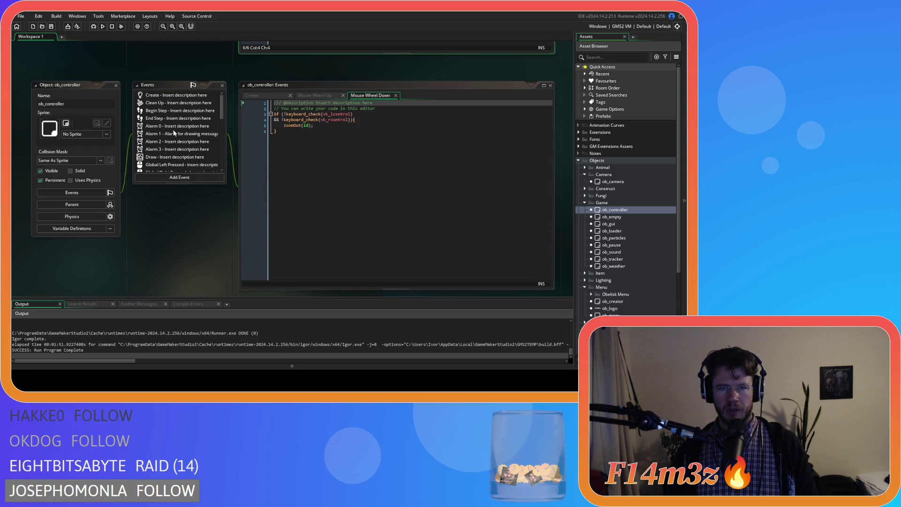
scroll(209, 100, down, 4)
scroll(207, 118, up, 3)
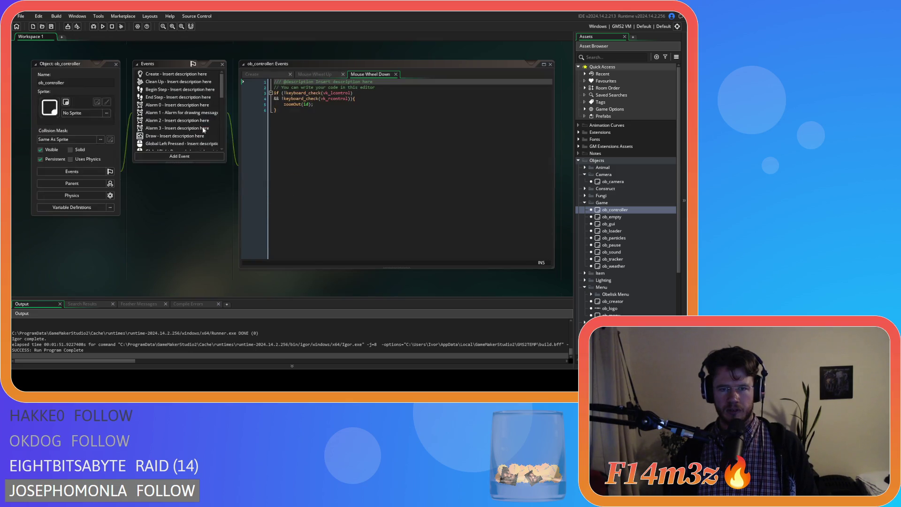
click(315, 74)
click(299, 139)
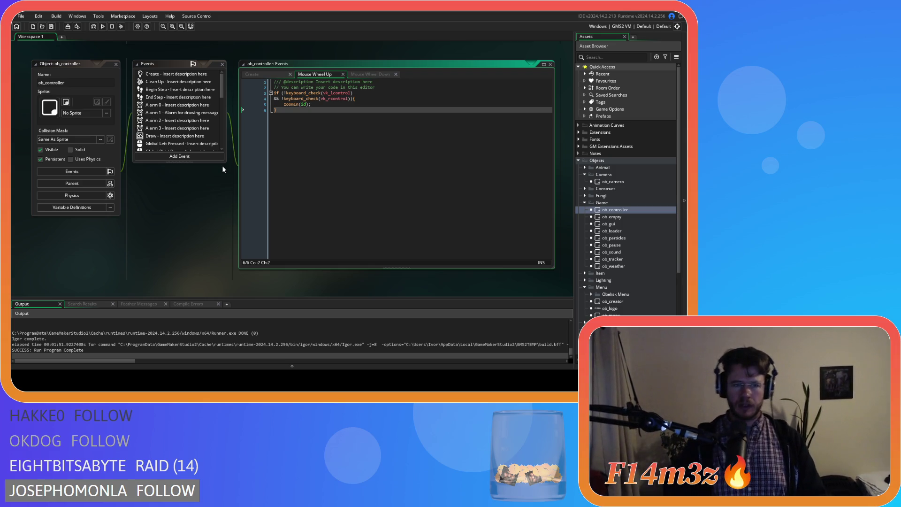
Replace zoomIn(id) in Mouse Wheel Up with global.page += 10 copied from Begin Step
scroll(202, 120, down, 8)
scroll(202, 120, up, 6)
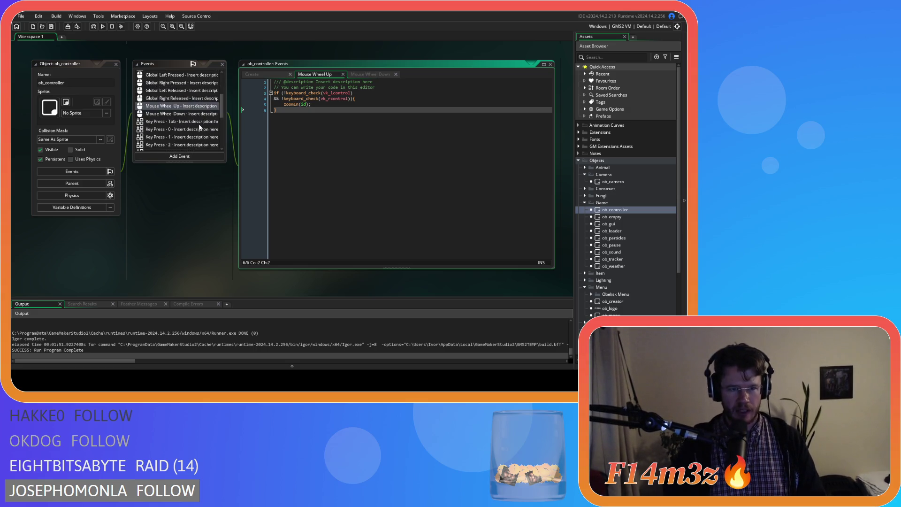
scroll(201, 119, up, 3)
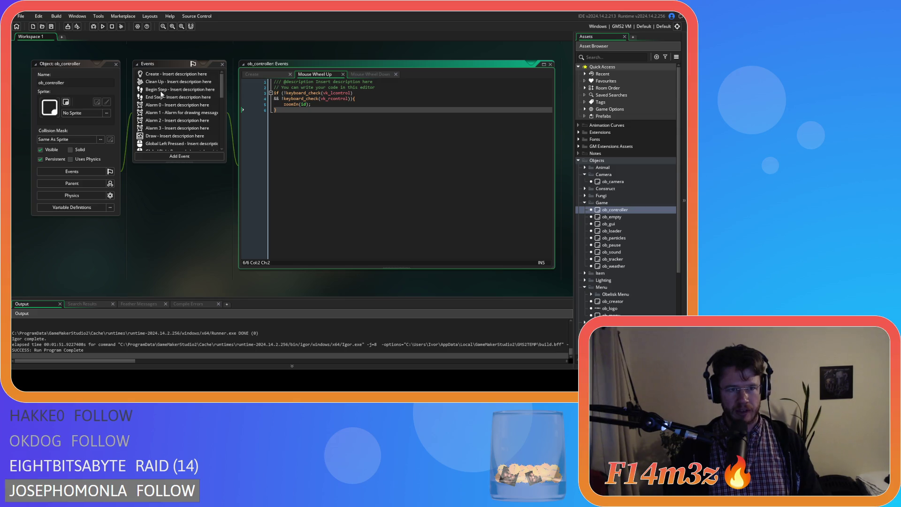
click(161, 91)
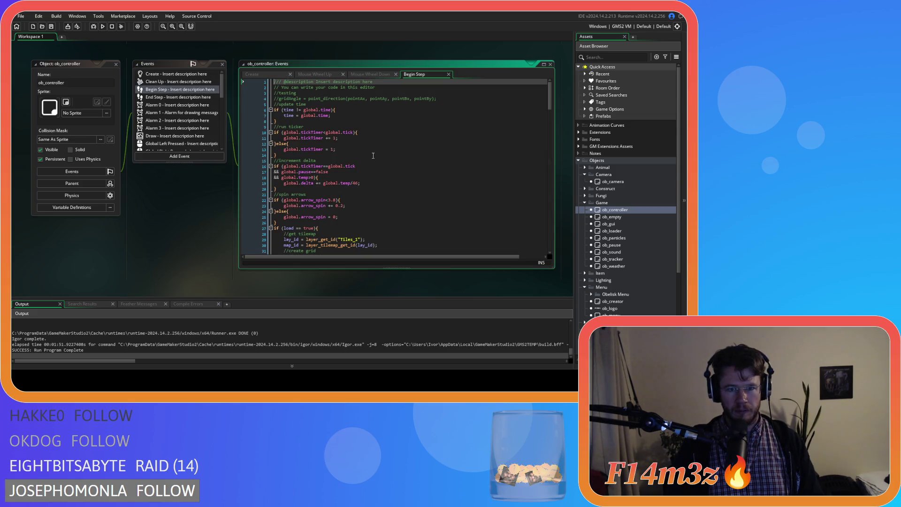
scroll(374, 156, down, 15)
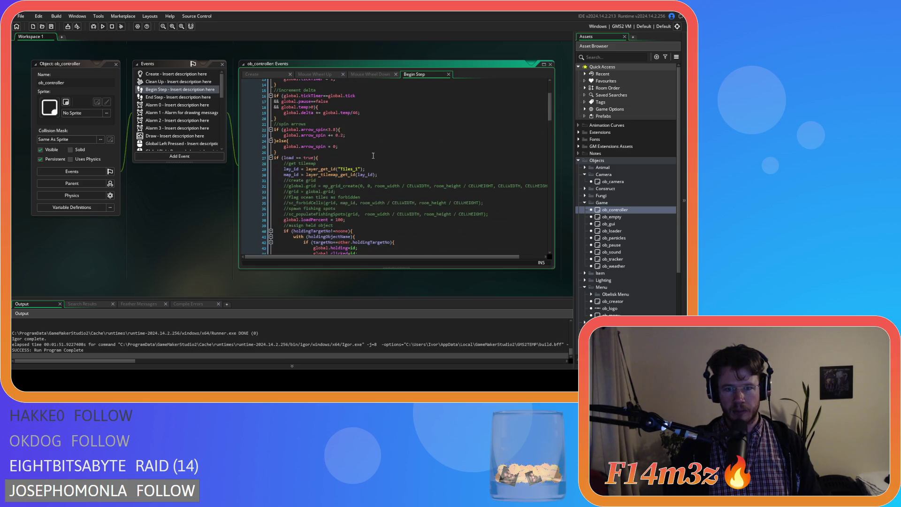
drag(329, 121, 281, 121)
key(ctrl+c)
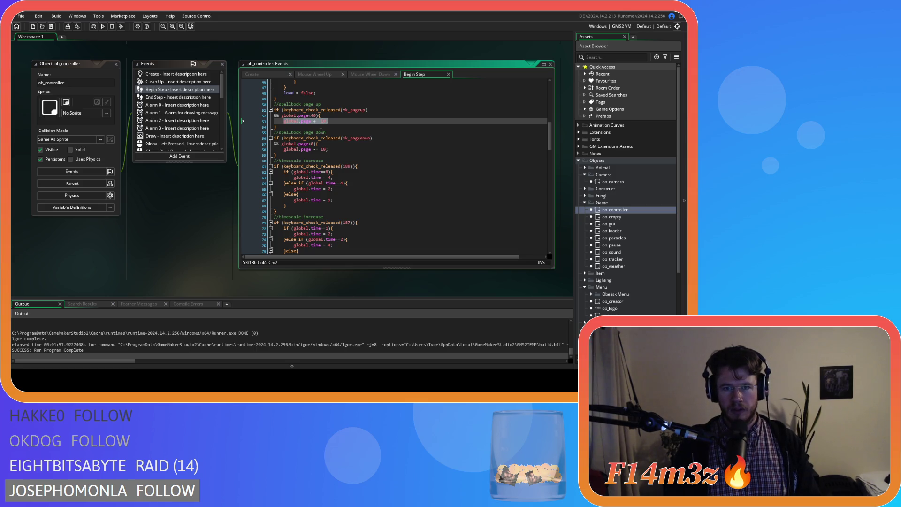
click(328, 74)
click(289, 105)
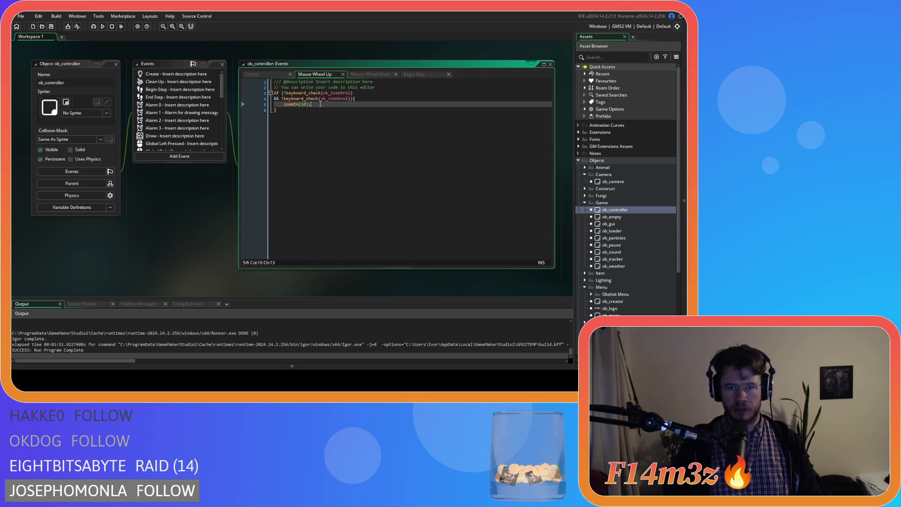
key(ctrl+v)
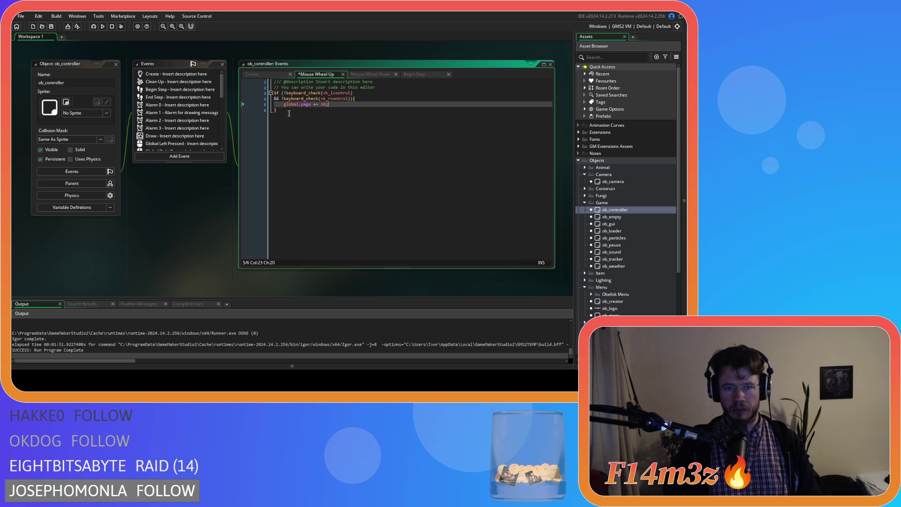
Replace zoomOut(id) in Mouse Wheel Down with global.page -= 10, then build with F5
click(408, 75)
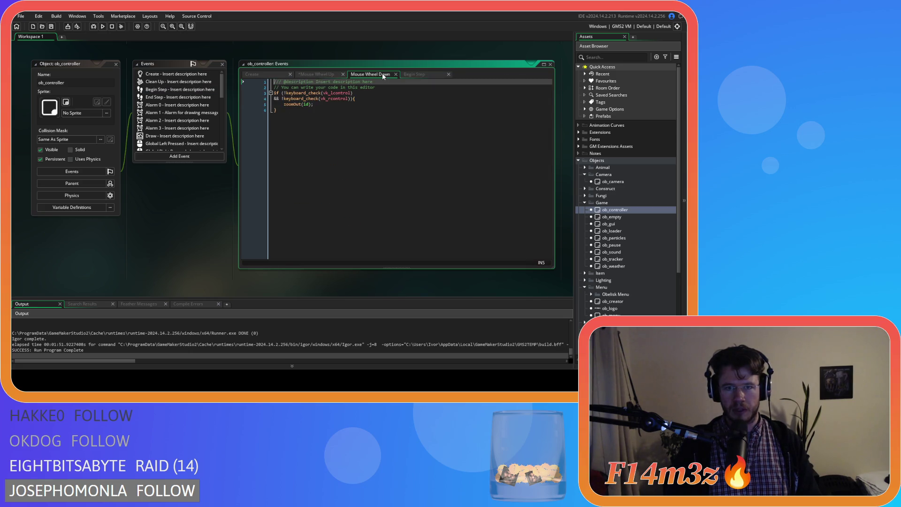
click(410, 75)
drag(328, 149, 284, 150)
click(316, 75)
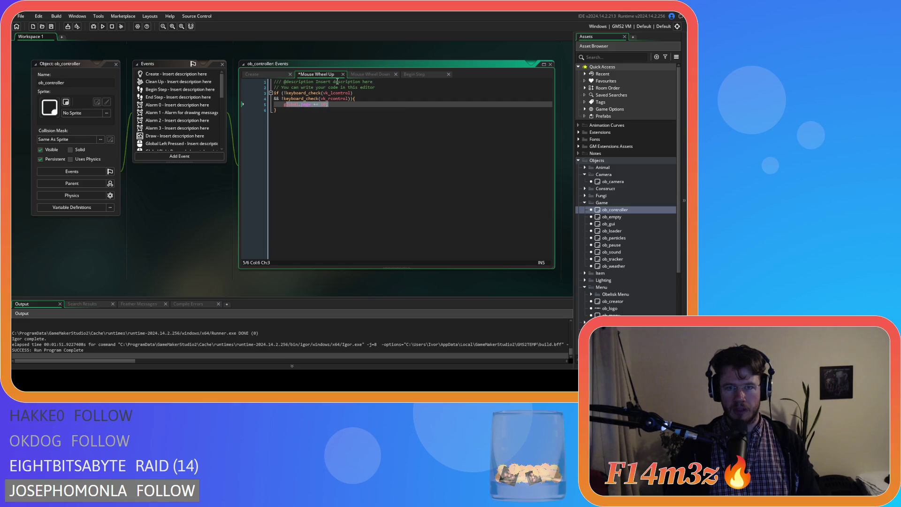
click(363, 75)
drag(314, 104, 284, 104)
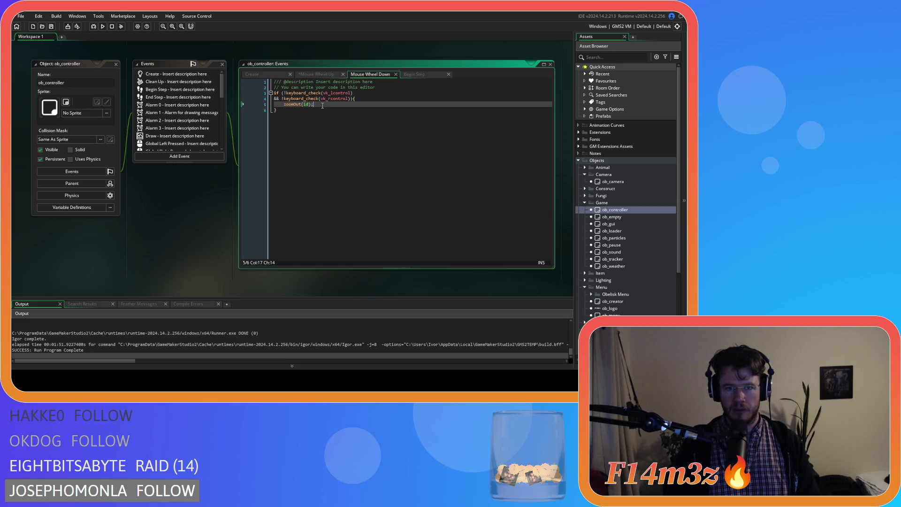
key(ctrl+v)
click(344, 132)
key(F5)
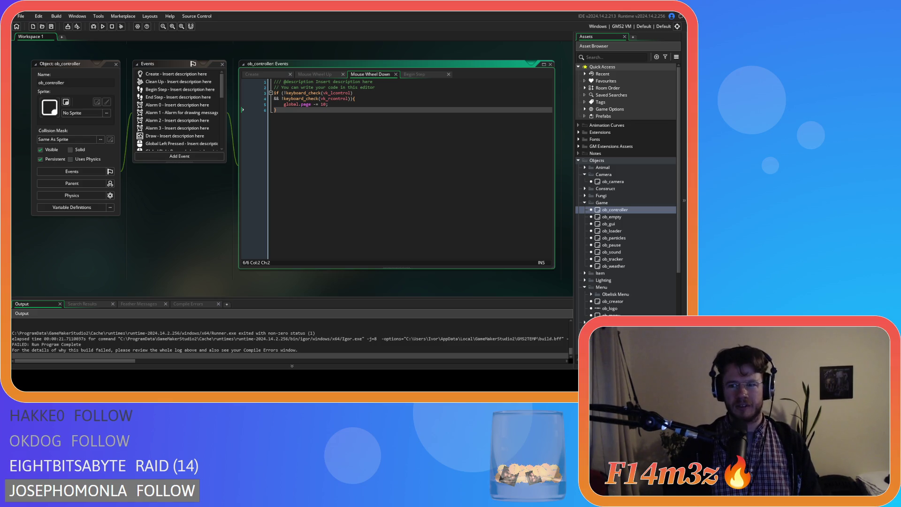
Open ob_loader and copy the comment lines 72–73 from its Step code
double_click(612, 231)
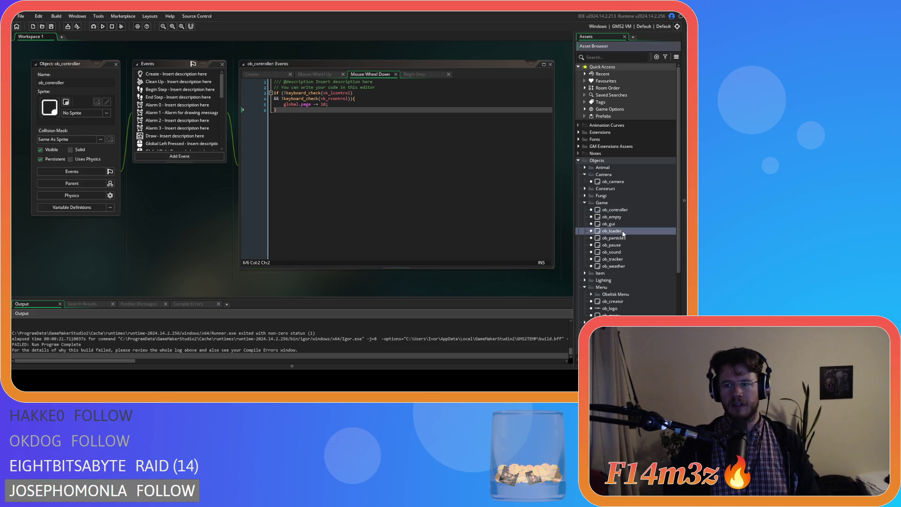
scroll(403, 180, down, 10)
scroll(402, 179, down, 20)
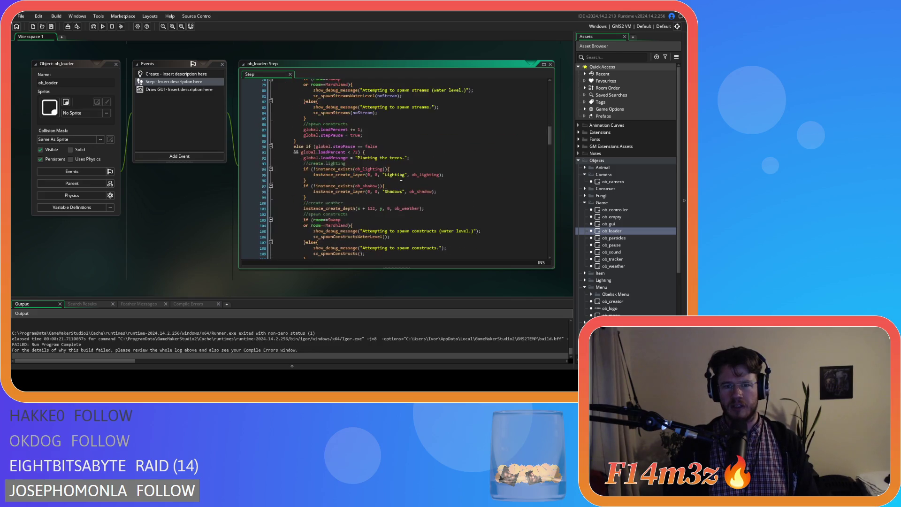
scroll(401, 178, down, 4)
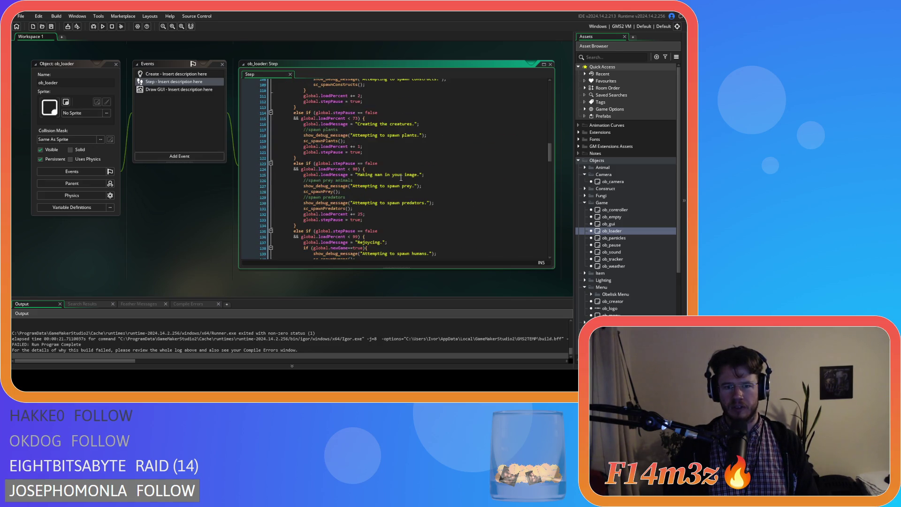
scroll(354, 177, down, 4)
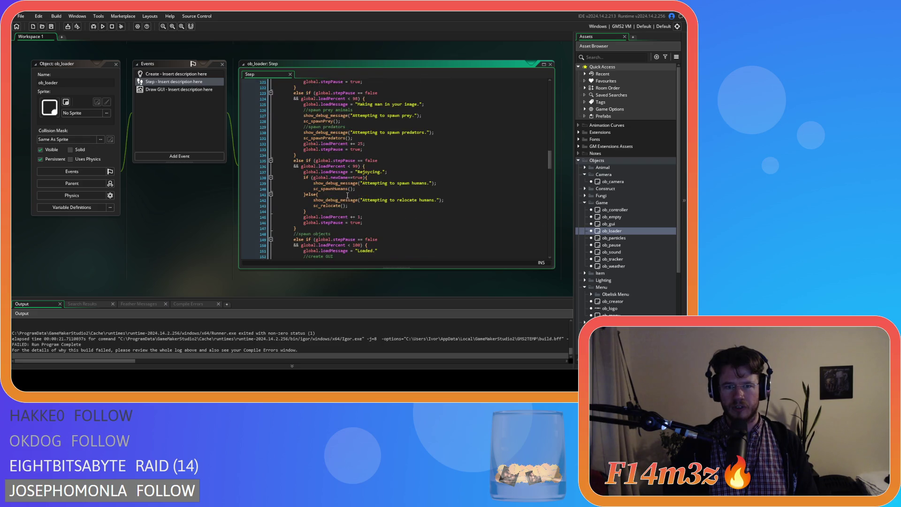
scroll(347, 195, down, 4)
scroll(347, 195, down, 4)
scroll(348, 195, up, 16)
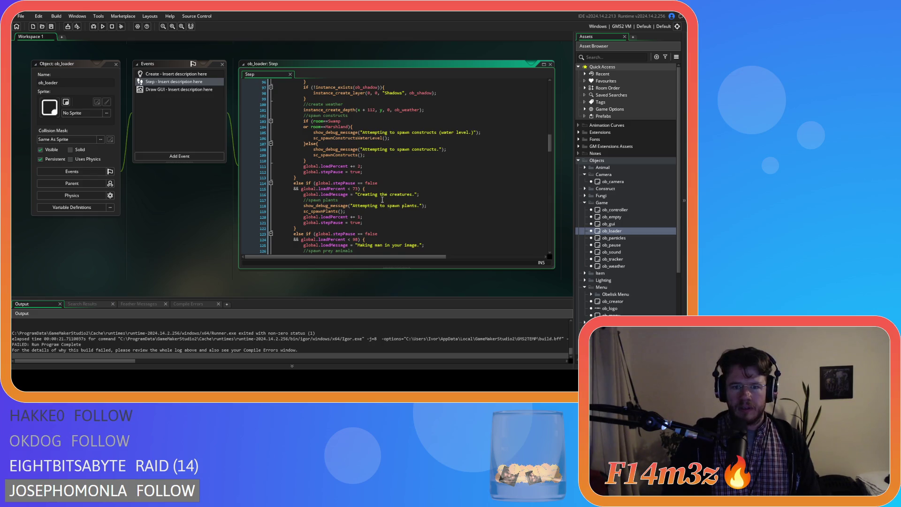
scroll(383, 200, down, 5)
scroll(381, 202, down, 4)
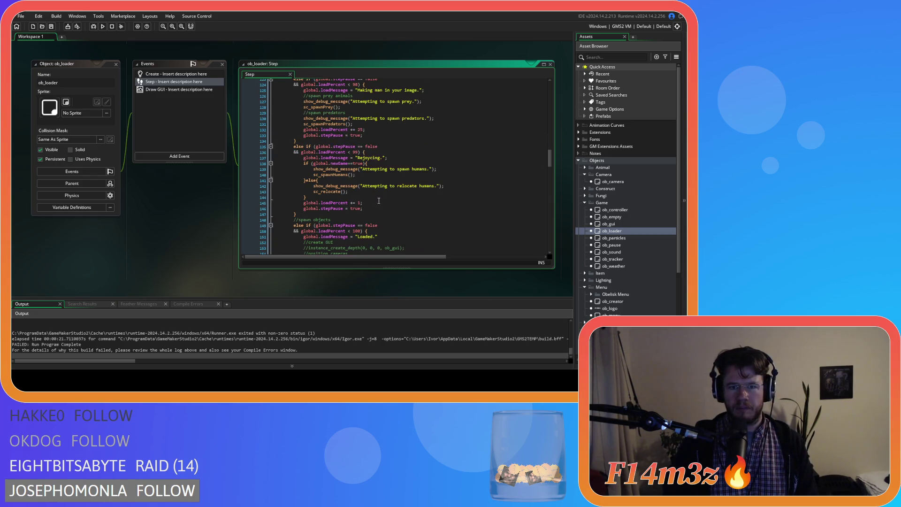
scroll(379, 200, up, 20)
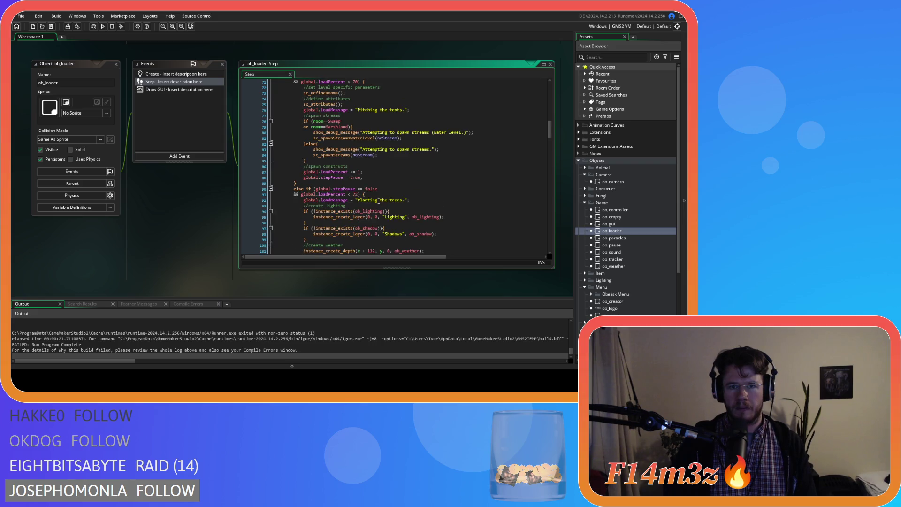
drag(349, 147, 314, 150)
right_click(313, 149)
click(328, 161)
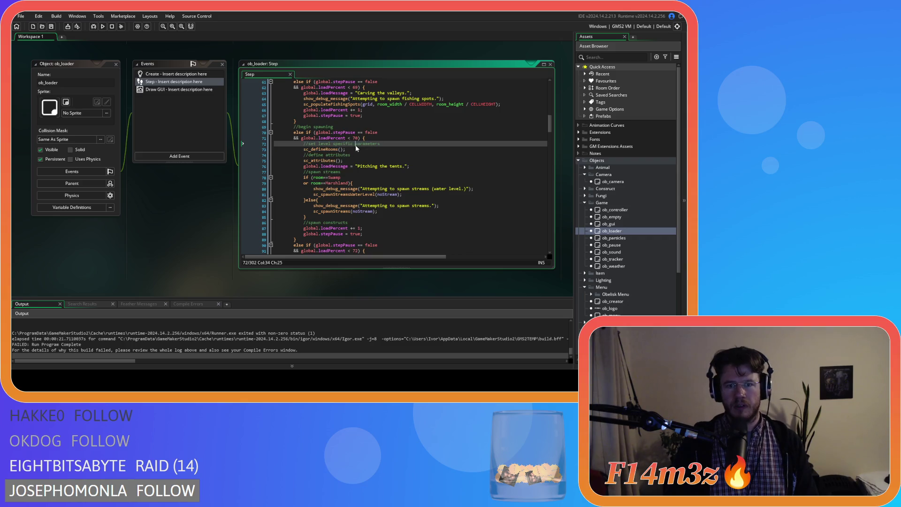
Close every workspace window with Windows > Close All
right_click(159, 216)
mouse_move(181, 228)
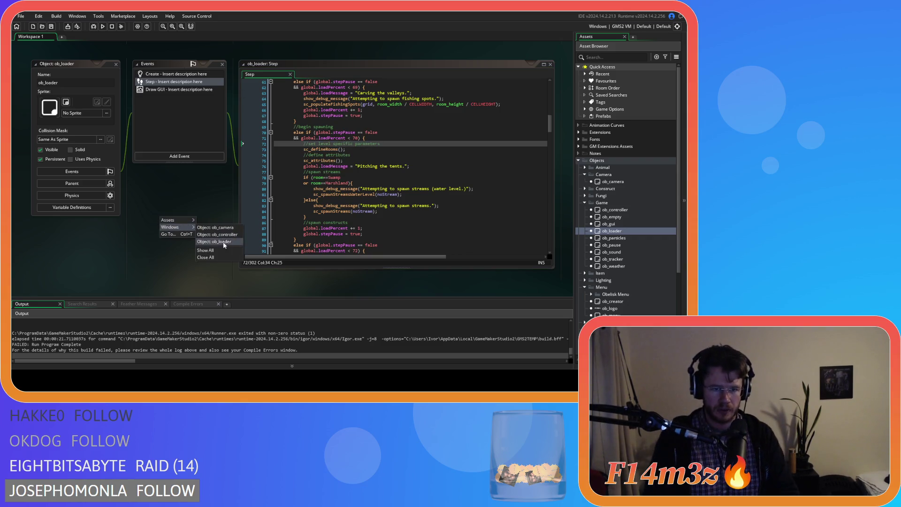
click(219, 258)
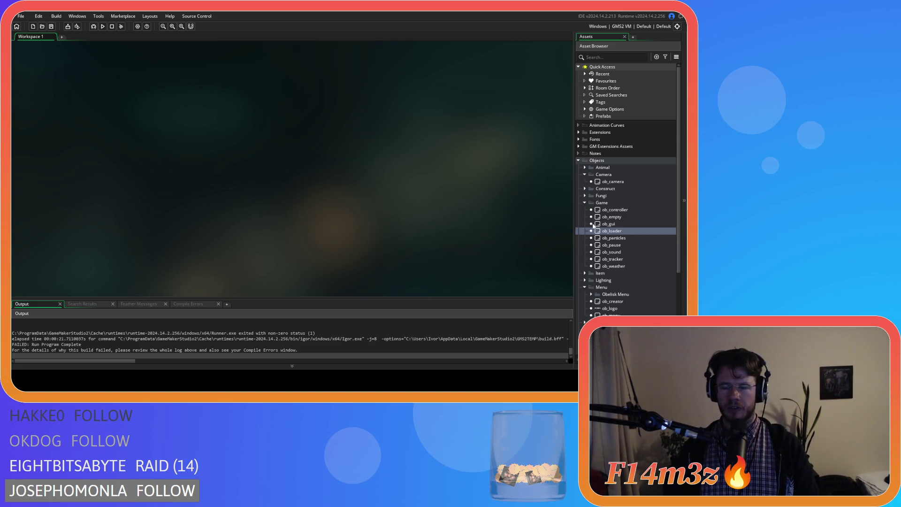
Reopen and close ob_loader, then expand the Scripts folder in the Asset Browser
double_click(615, 232)
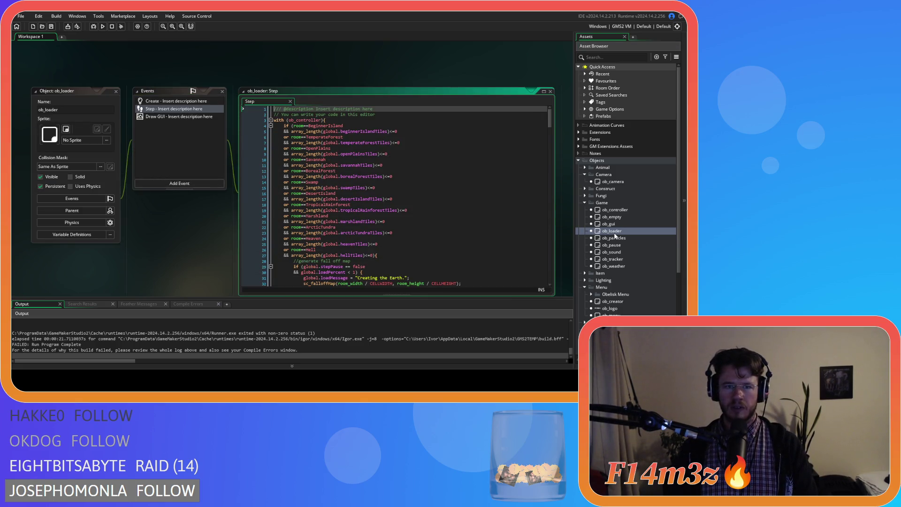
click(115, 91)
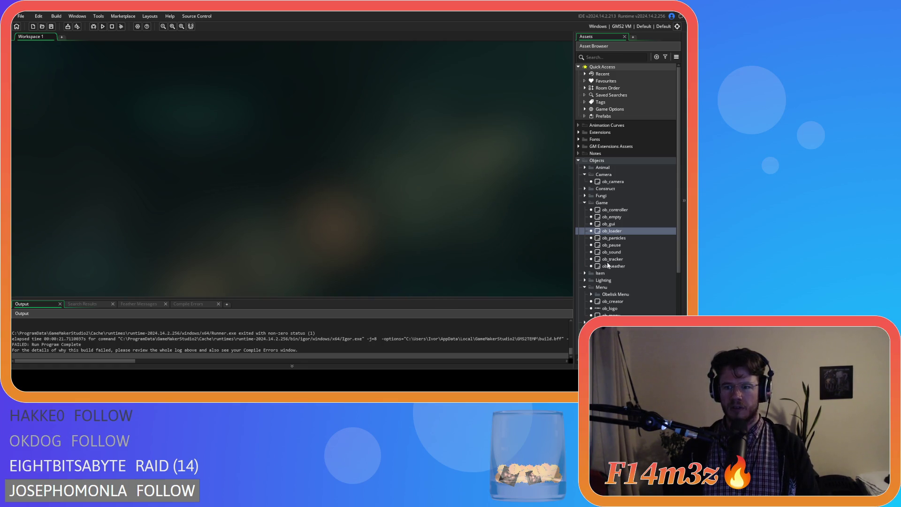
scroll(660, 265, down, 5)
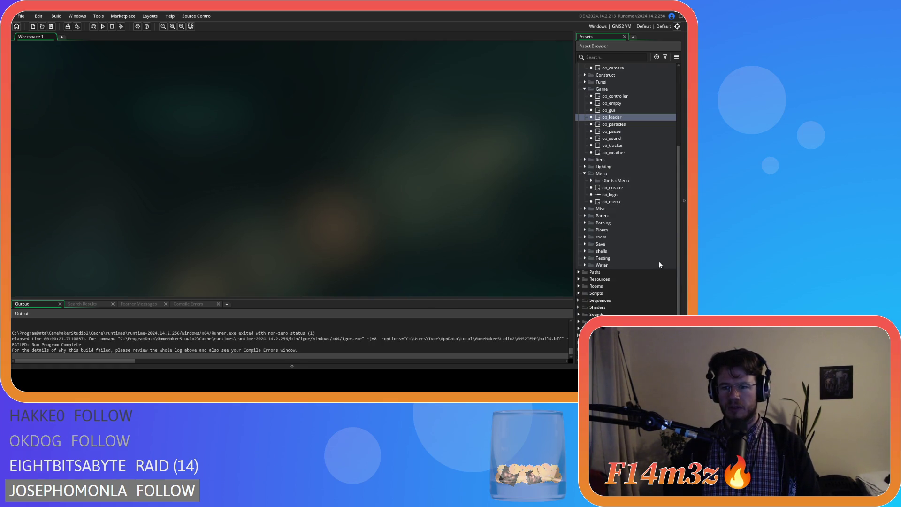
click(580, 293)
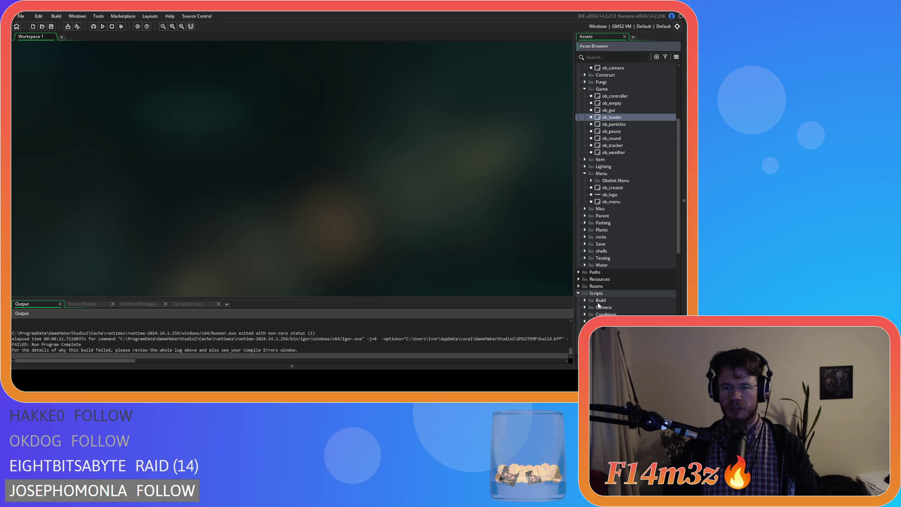
scroll(599, 305, down, 2)
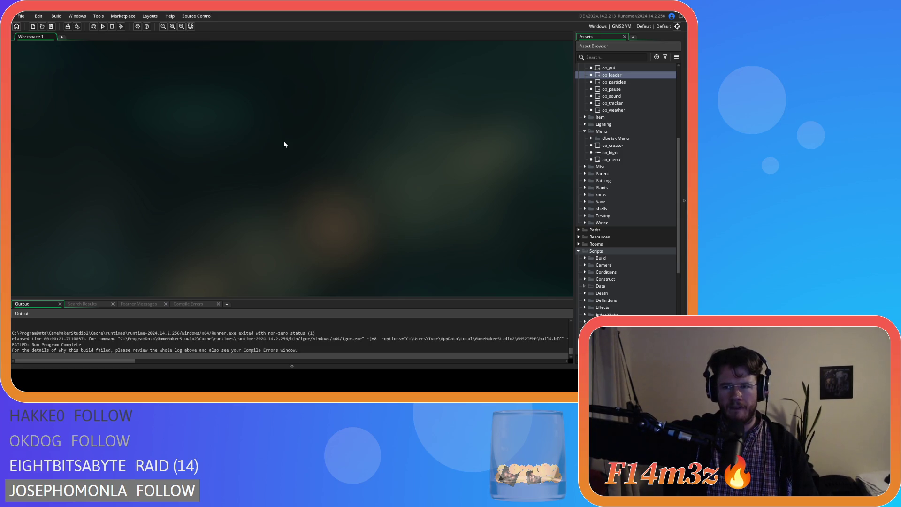
scroll(634, 137, up, 4)
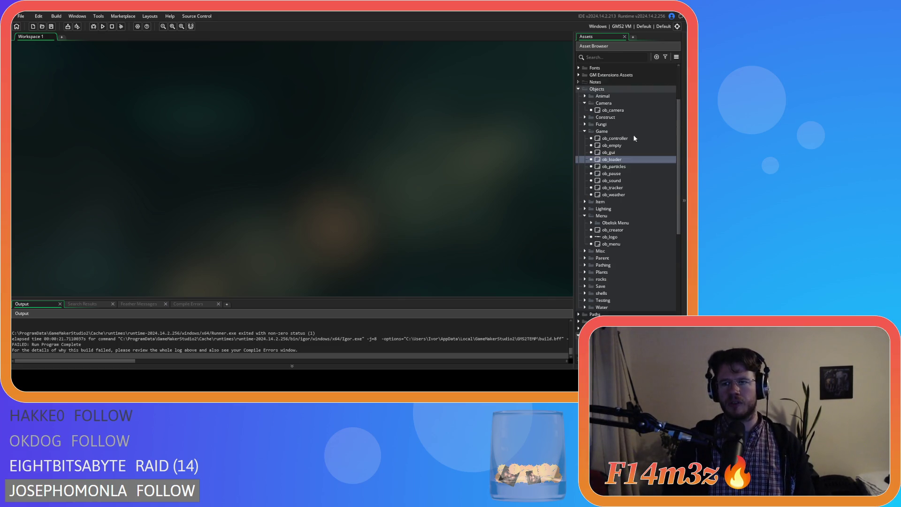
scroll(634, 137, up, 2)
double_click(615, 183)
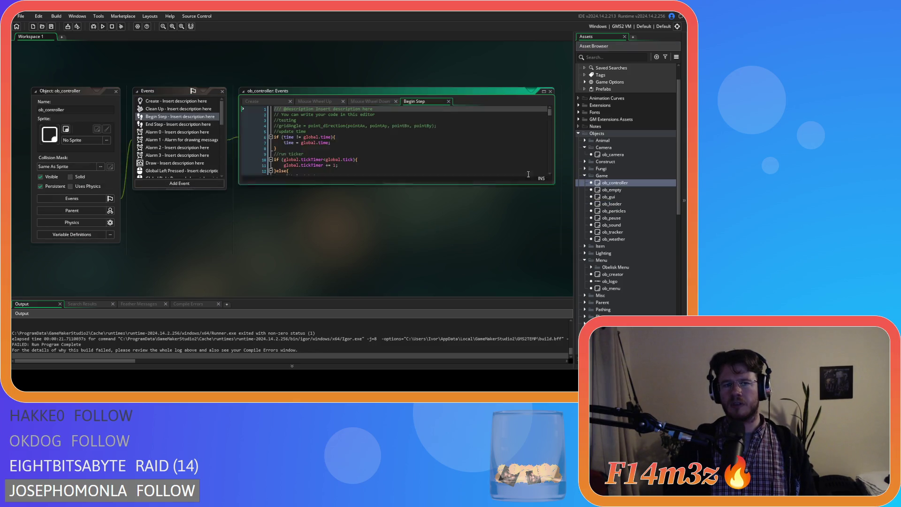
click(116, 91)
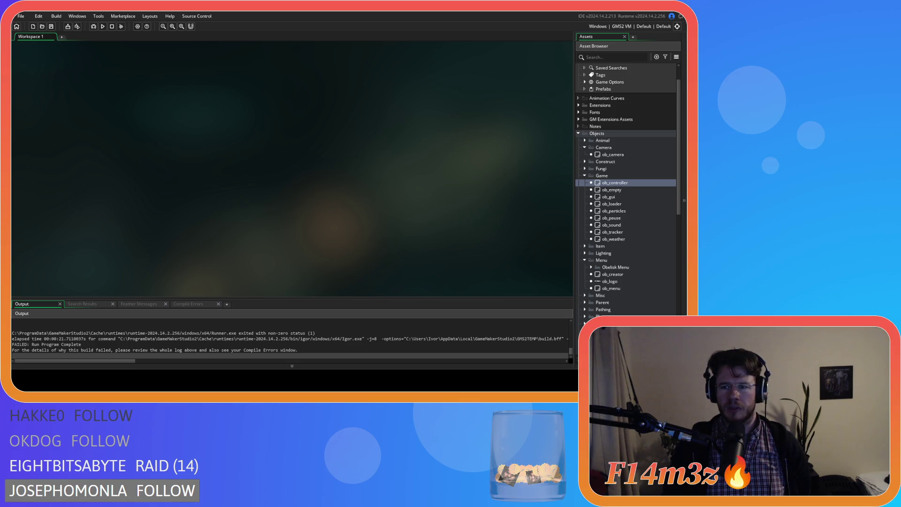
click(608, 183)
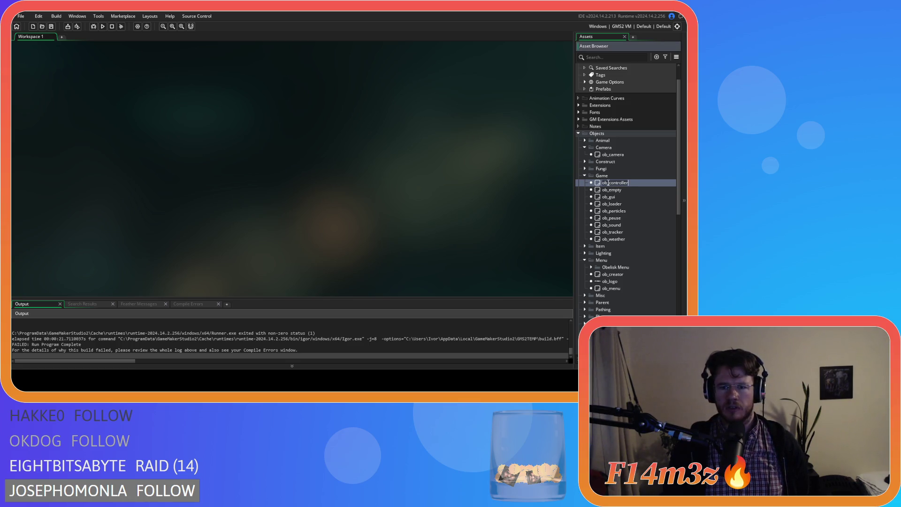
click(623, 190)
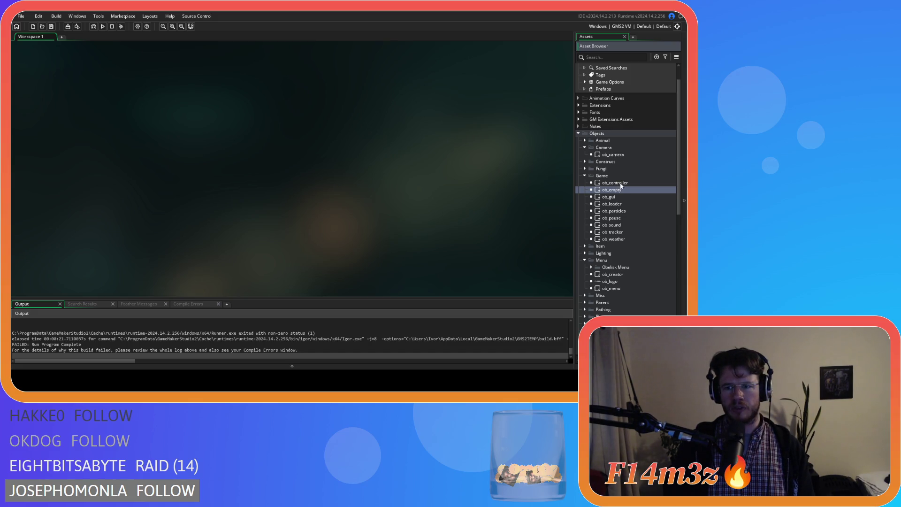
double_click(619, 182)
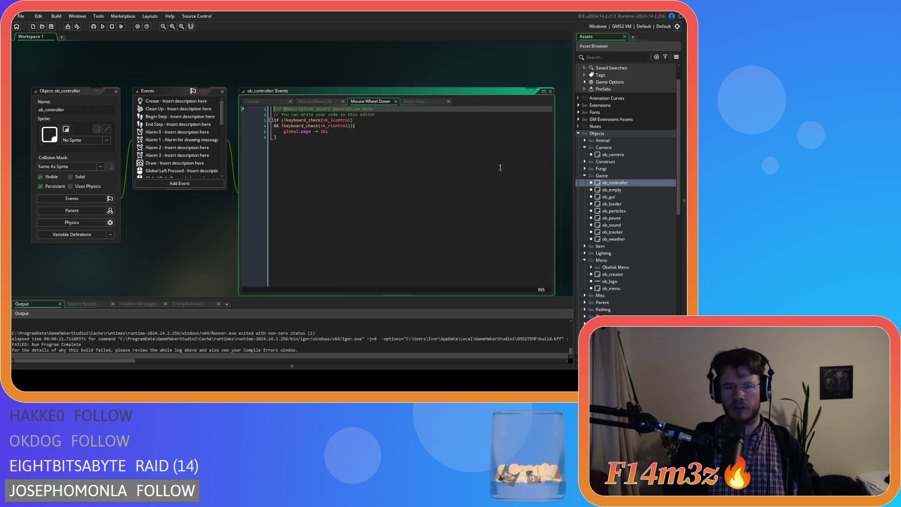
Search ob_controller's Create code for 'roomMir' to find the roomMiracles line
click(253, 101)
key(ctrl+f)
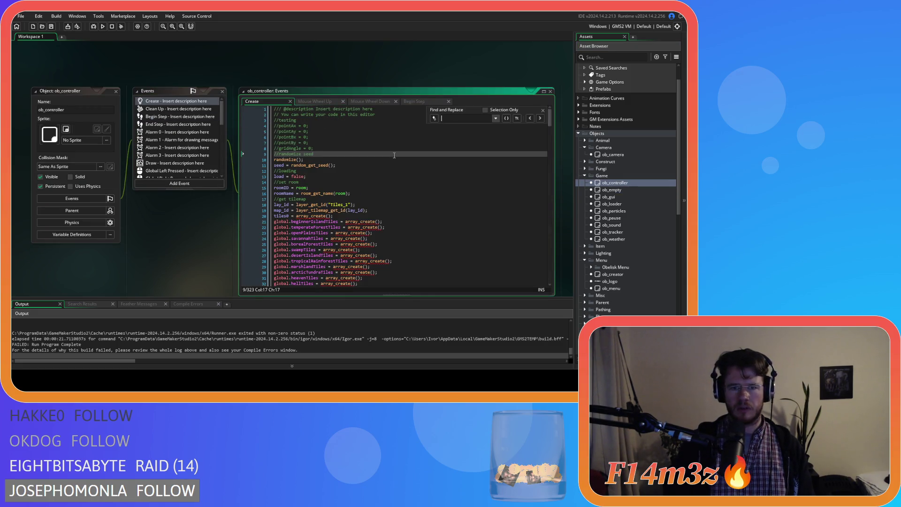
text(room)
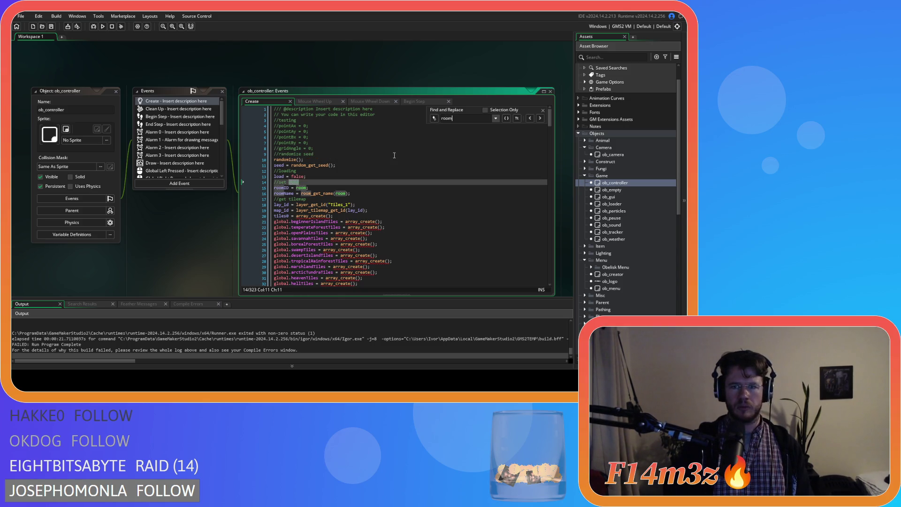
text(d)
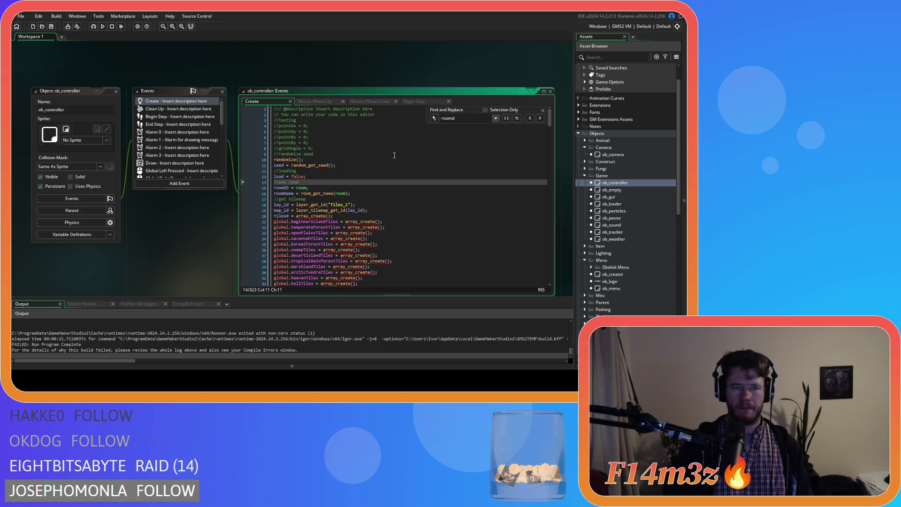
key(ctrl+a)
text(define)
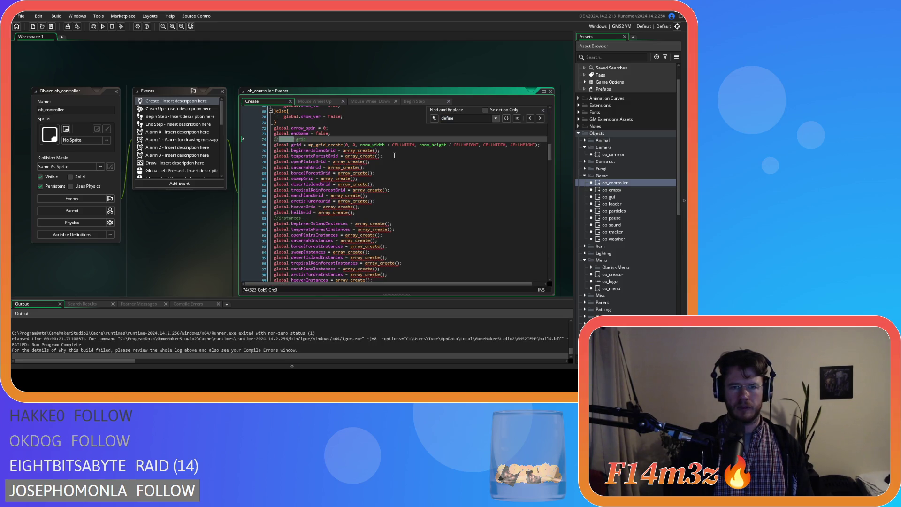
text(R)
key(ctrl+a)
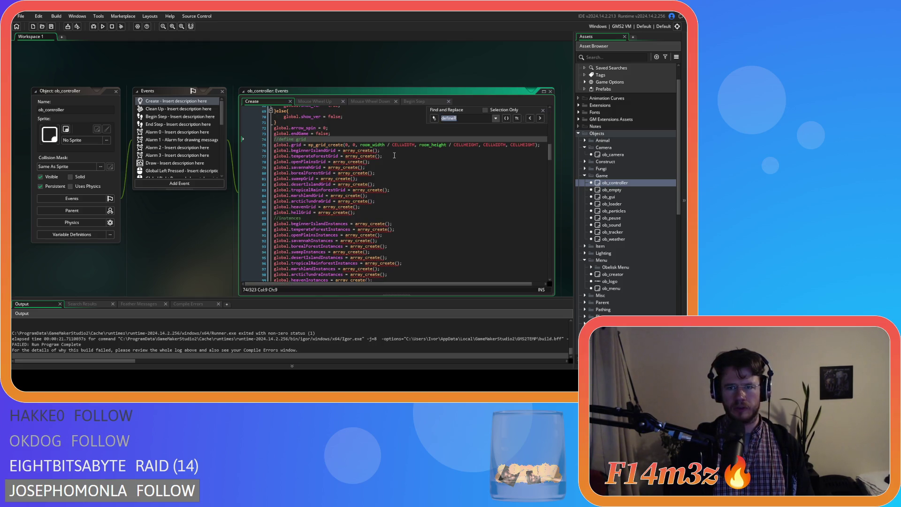
text(roomD)
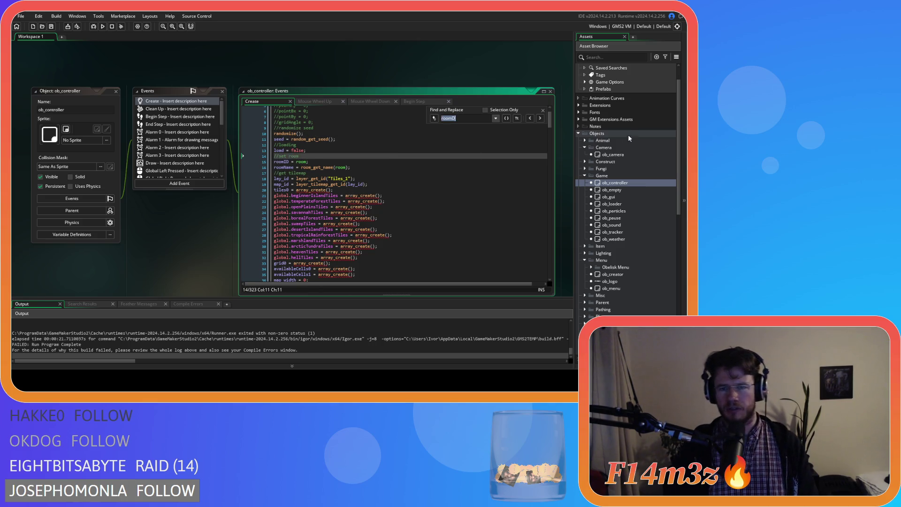
text(roo)
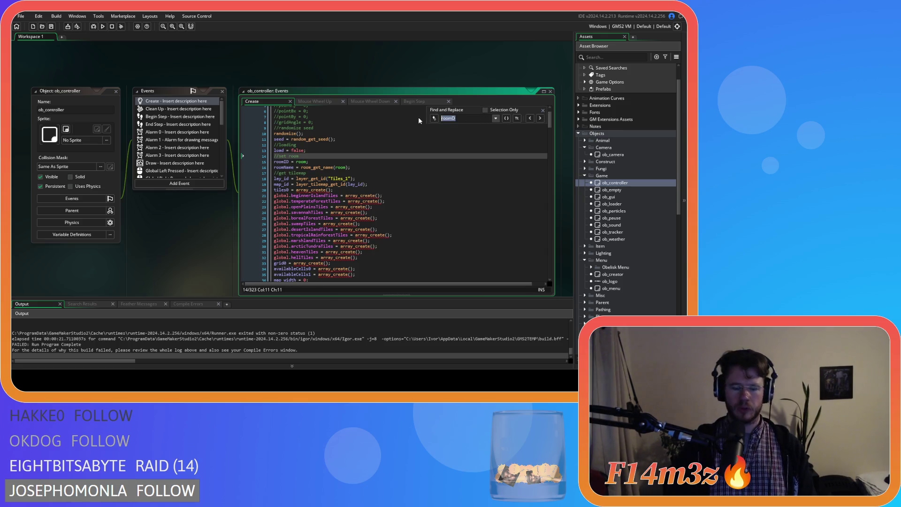
text(mMir)
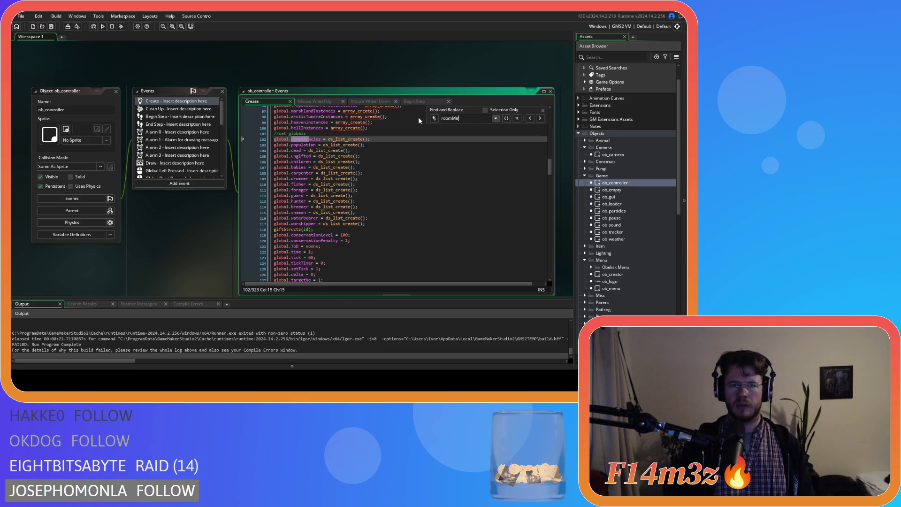
Delete the global.roomMiracles creation line 102 and its leftover empty line
click(543, 111)
drag(370, 139, 272, 141)
key(BackSpace)
key(Delete)
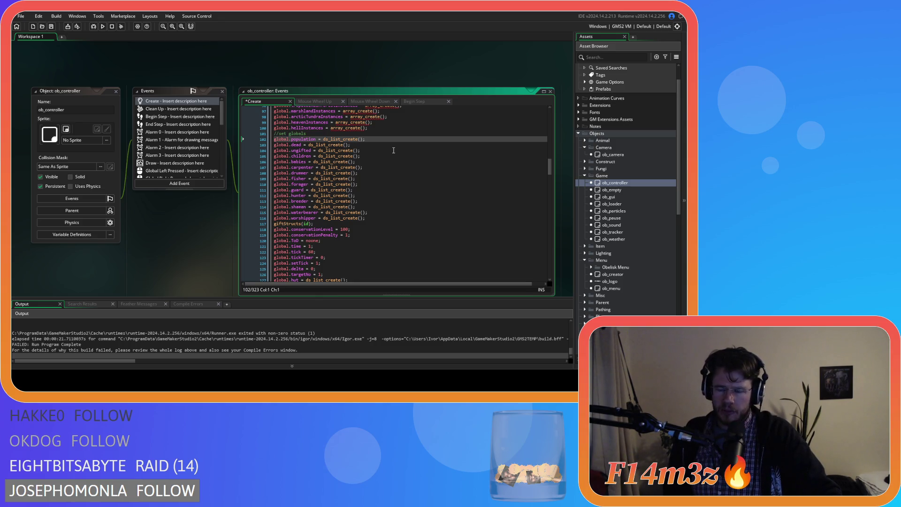
Open the sc_defineRooms script from the Definitions scripts folder
scroll(642, 231, down, 10)
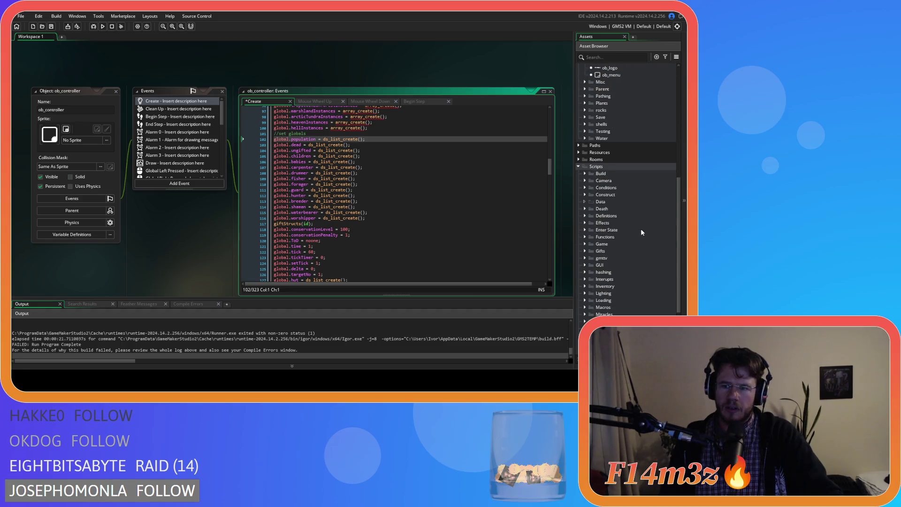
scroll(642, 232, down, 3)
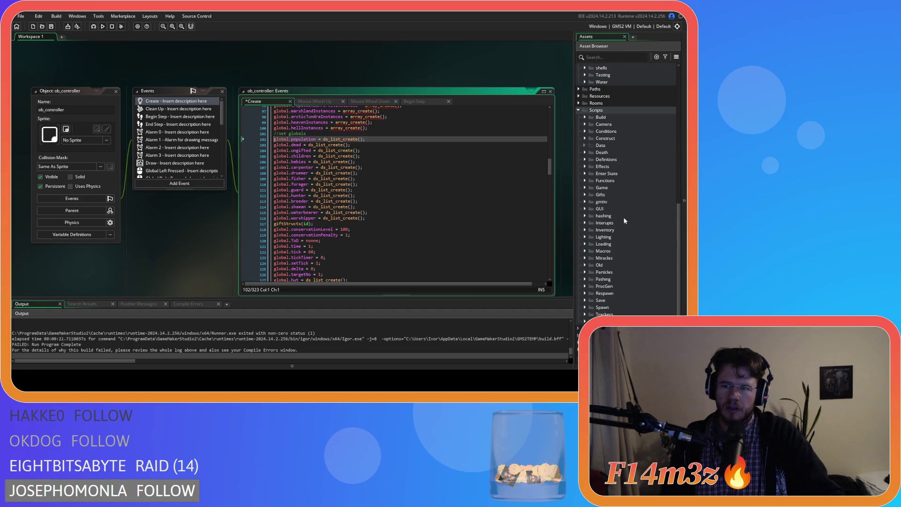
click(585, 159)
double_click(618, 174)
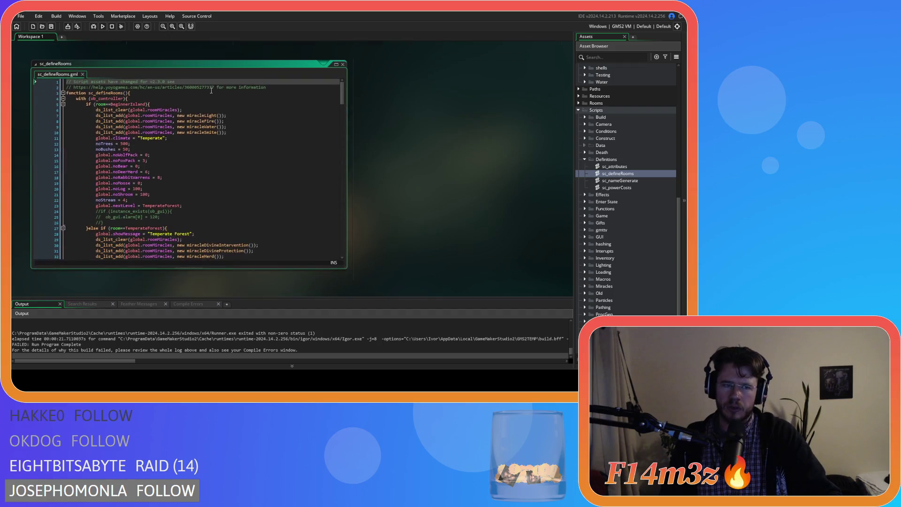
Undo the typed 'controller' parameter so sc_defineRooms() has empty parentheses, then review the script
click(148, 98)
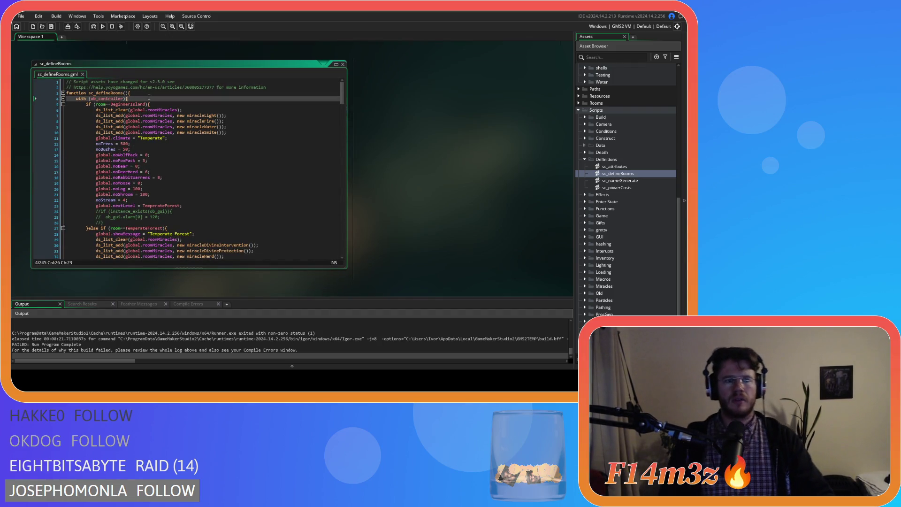
double_click(106, 99)
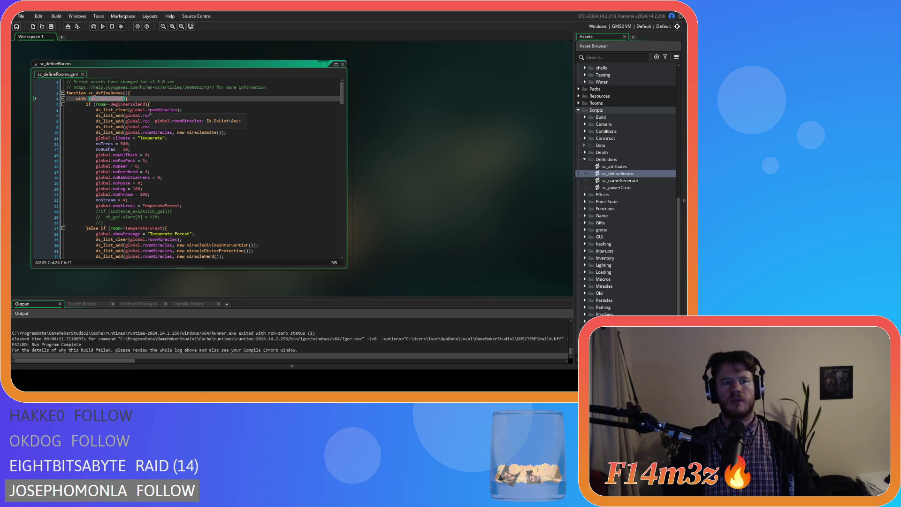
click(128, 92)
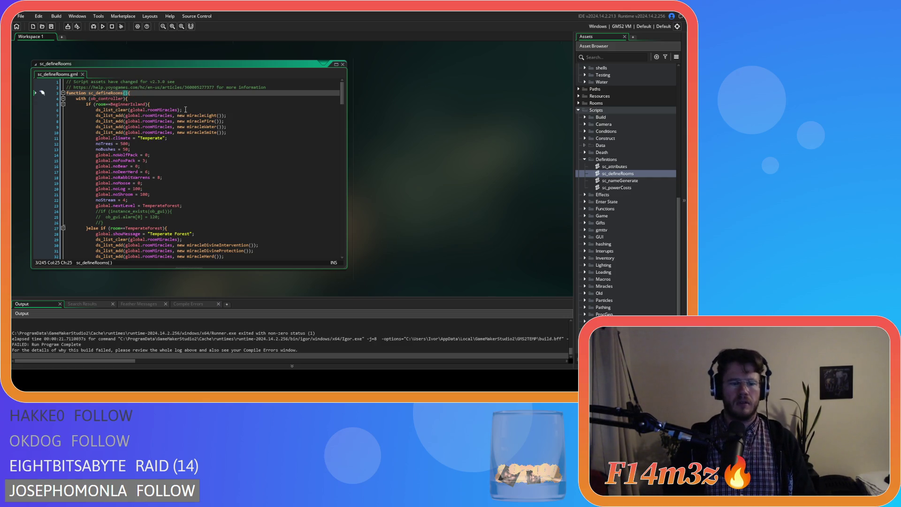
text(controller)
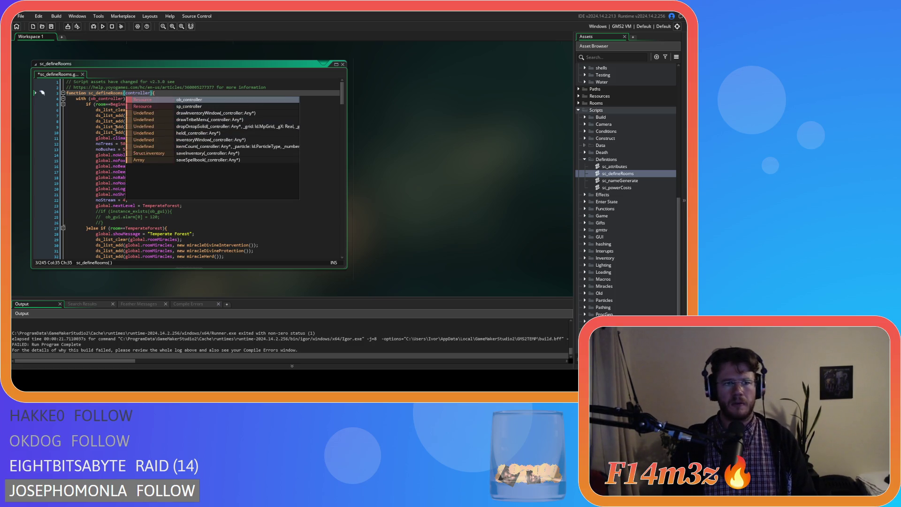
click(107, 127)
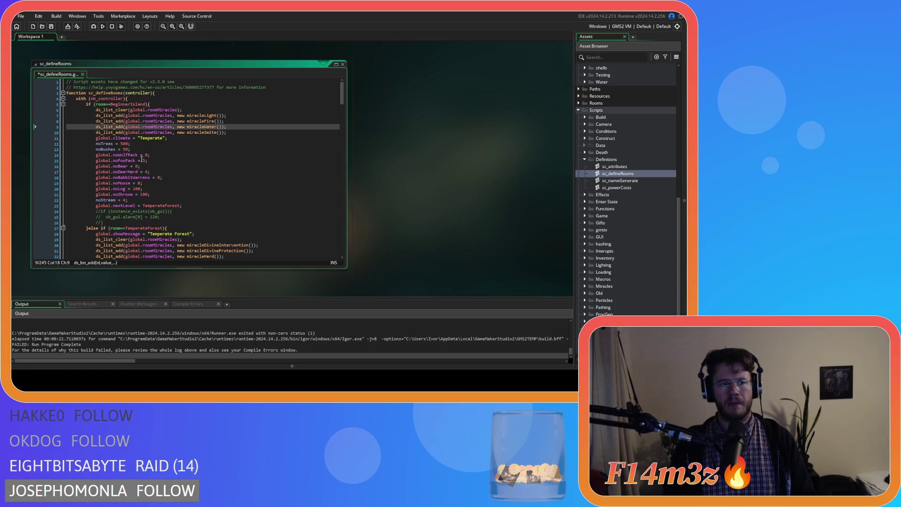
key(ctrl+z)
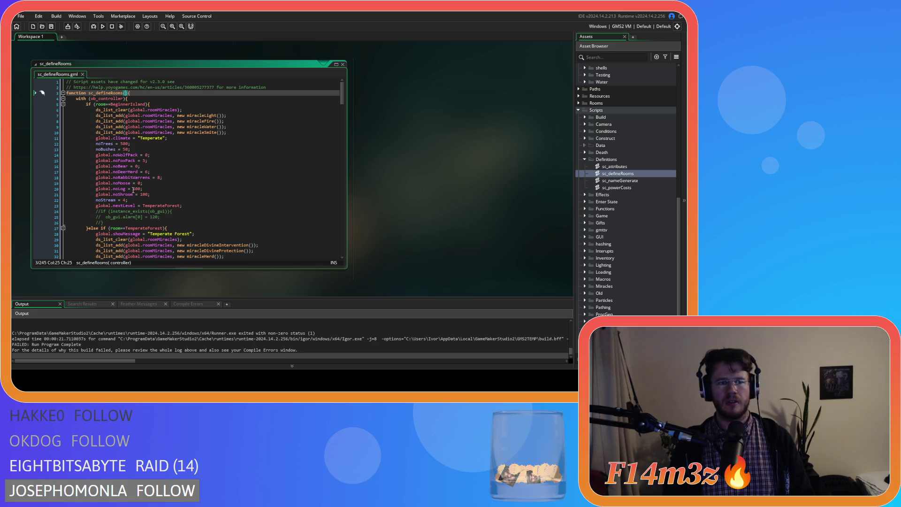
click(96, 201)
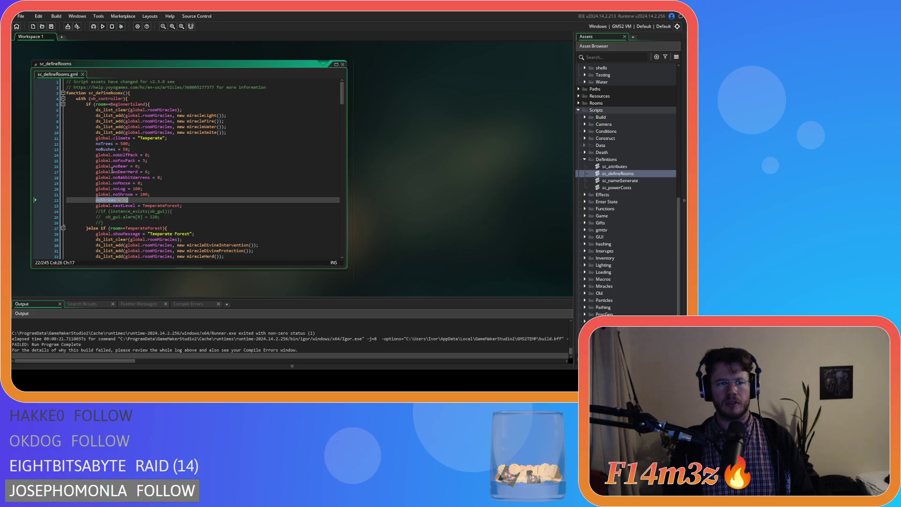
click(133, 151)
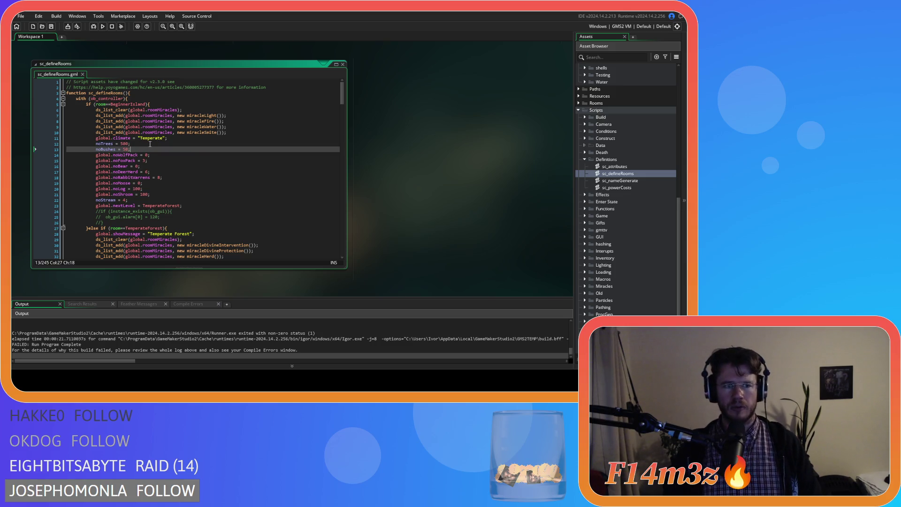
scroll(221, 184, down, 20)
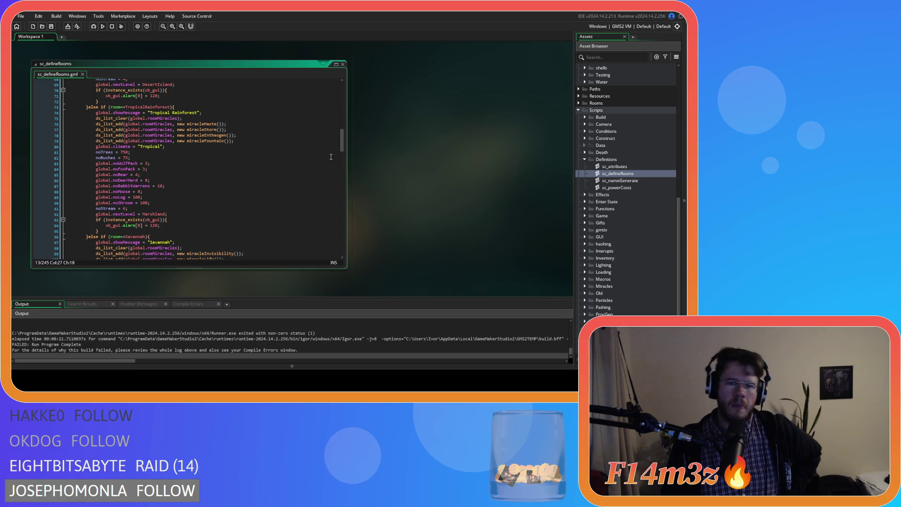
drag(342, 141, 334, 79)
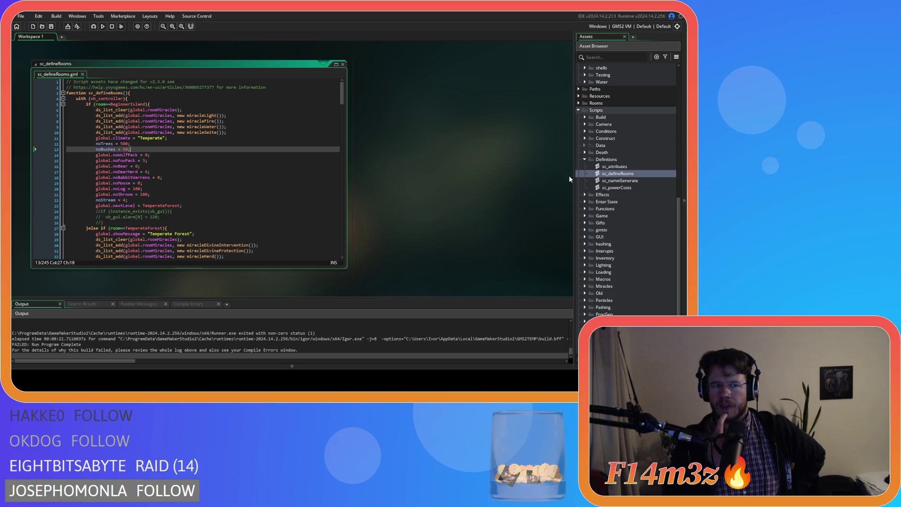
Paste the roomMiracles list-creation line below the with line, then delete it again
click(163, 99)
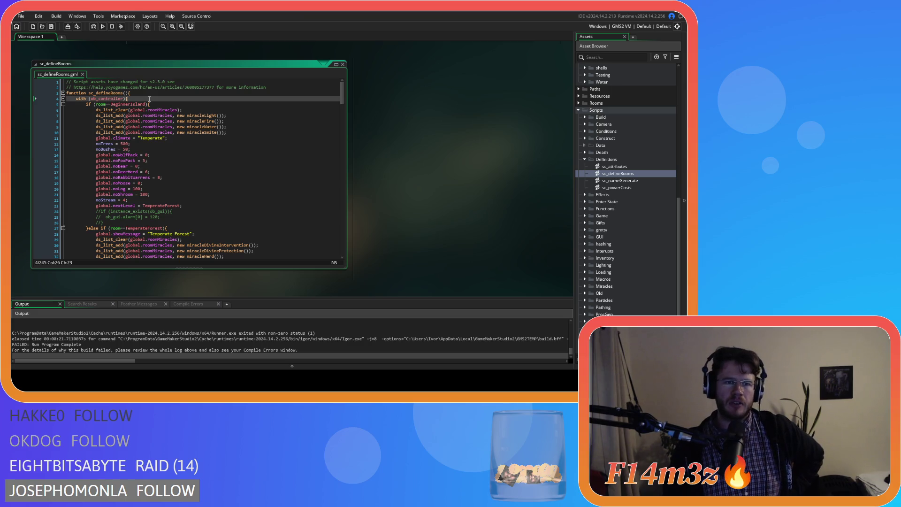
key(Return)
text(global.roomMiracles = ds_list_create();)
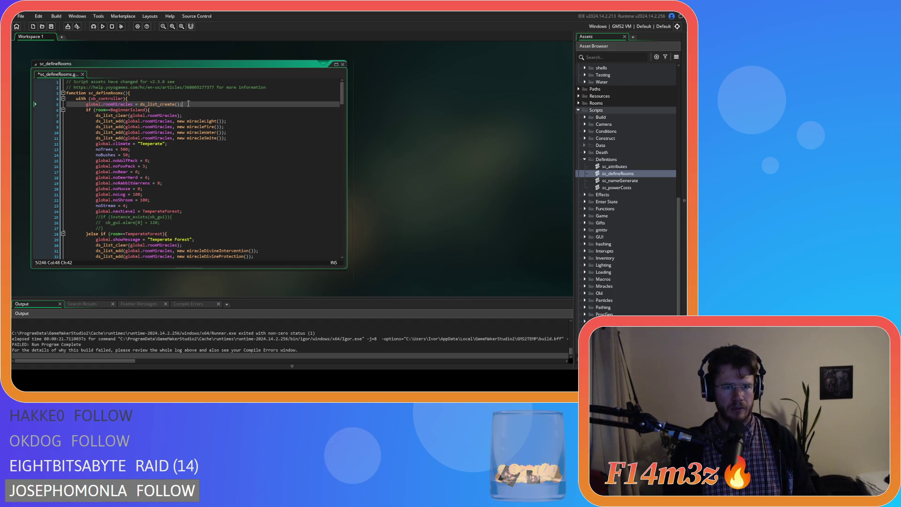
drag(188, 104, 36, 106)
key(ctrl+c)
key(BackSpace)
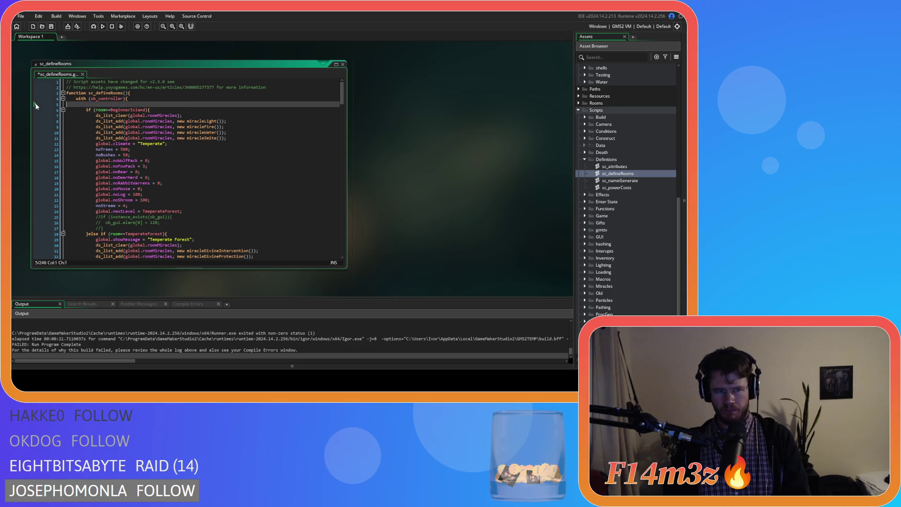
key(BackSpace)
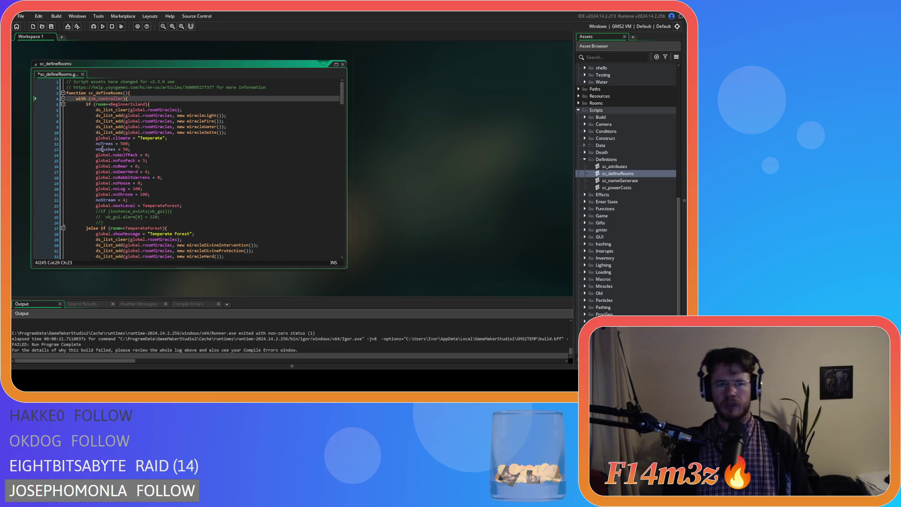
scroll(101, 149, down, 12)
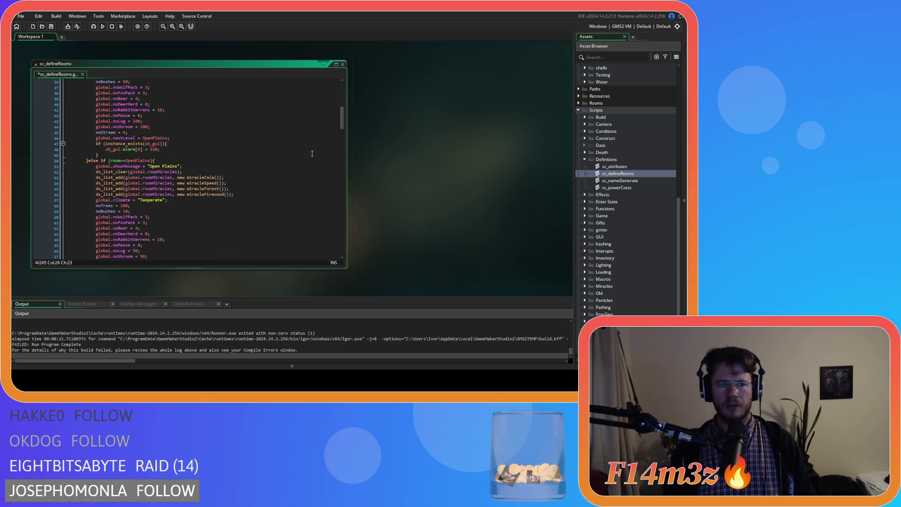
scroll(341, 207, up, 12)
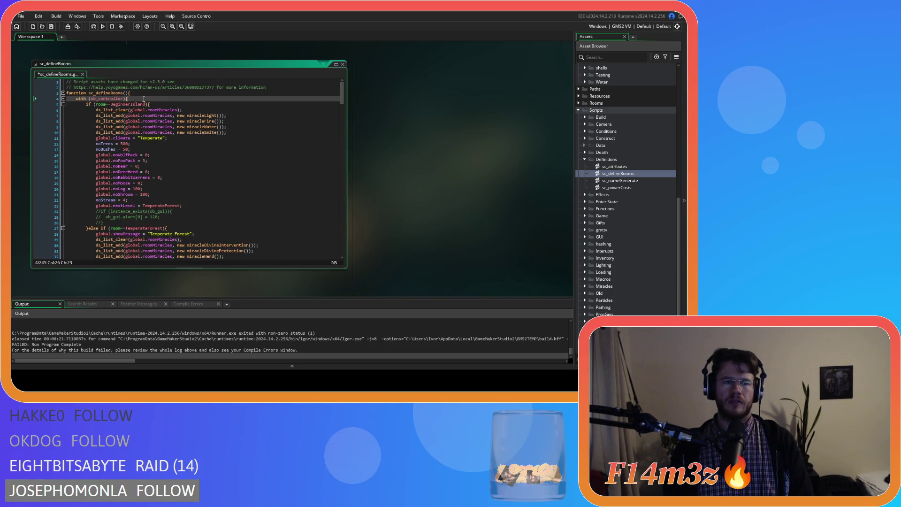
Add a controller parameter, use with (controller), paste the roomMiracles line, and save
click(127, 93)
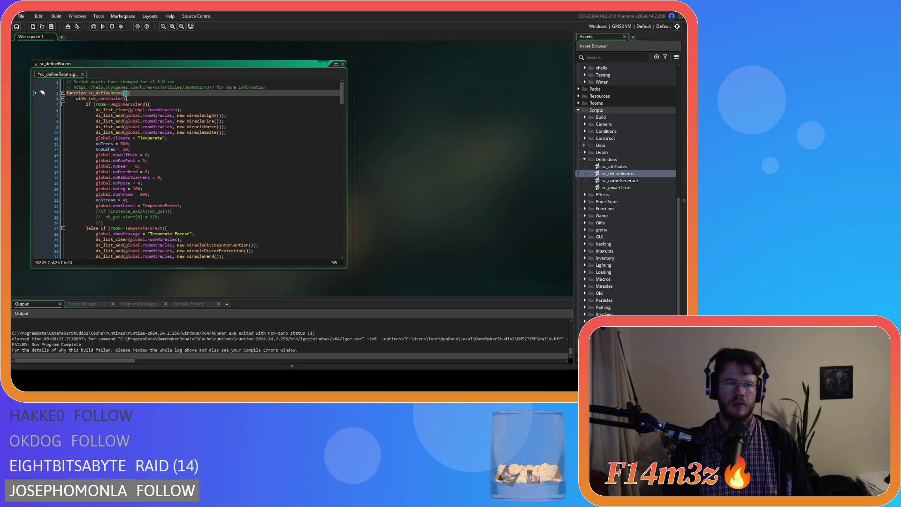
text(controller)
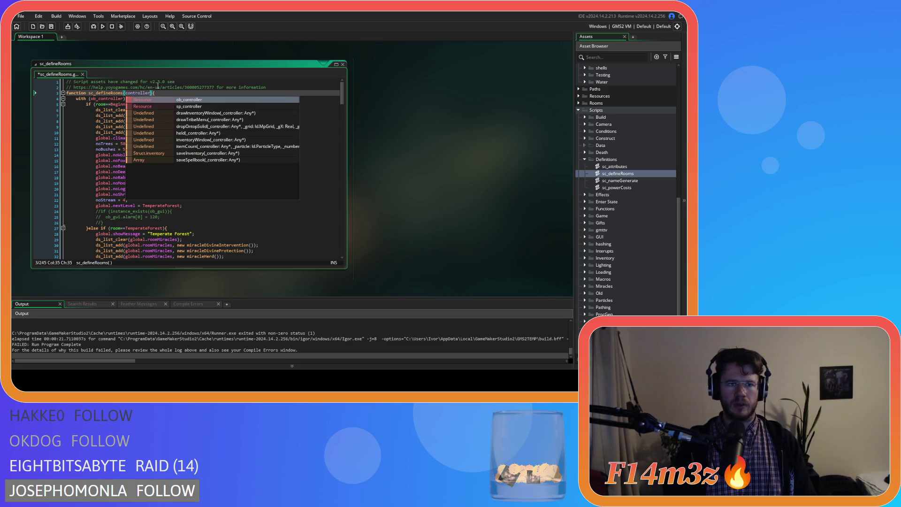
double_click(104, 99)
text(contro)
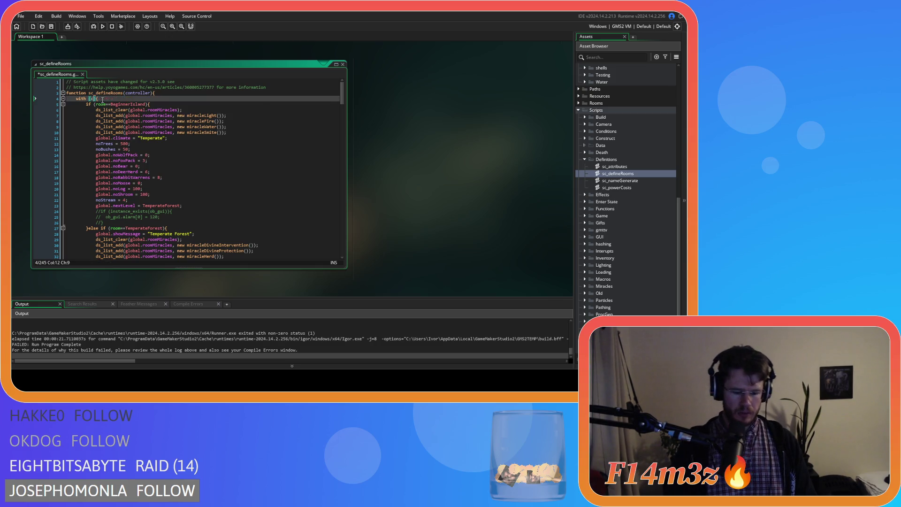
text(ller)
key(End)
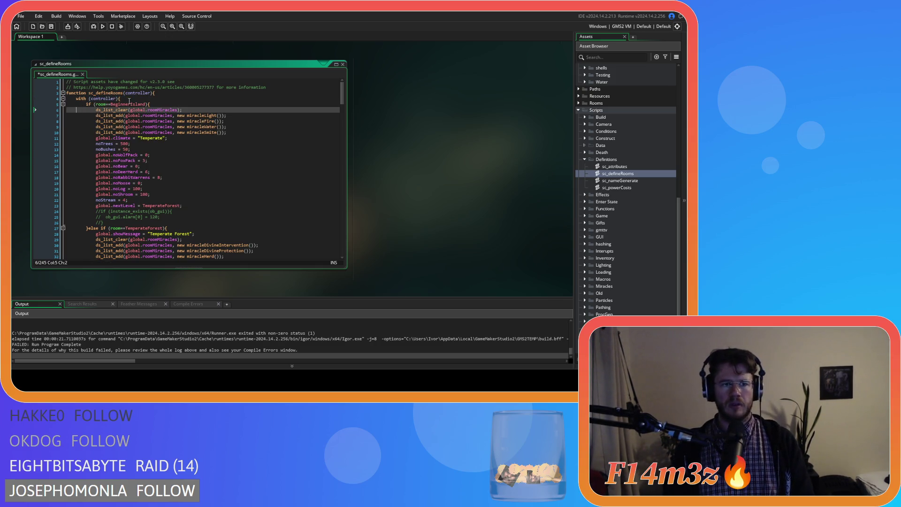
key(Return)
key(ctrl+v)
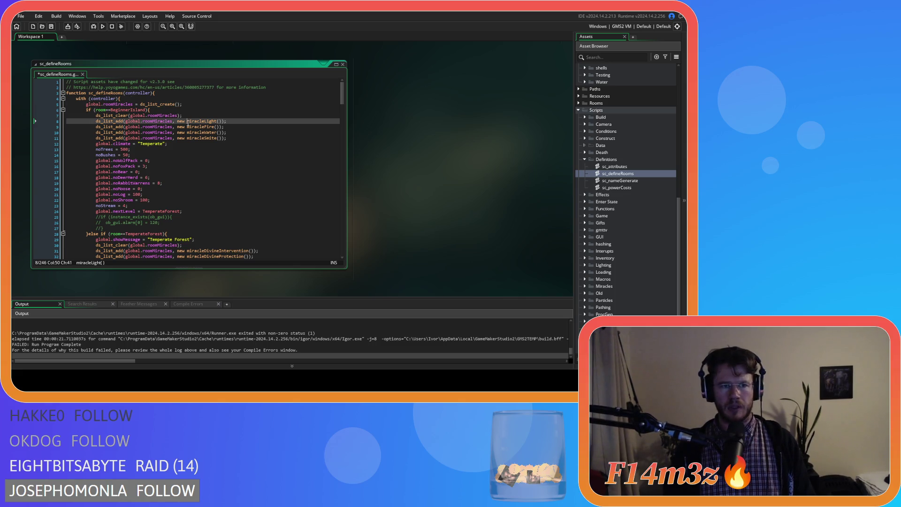
click(186, 121)
key(ctrl+s)
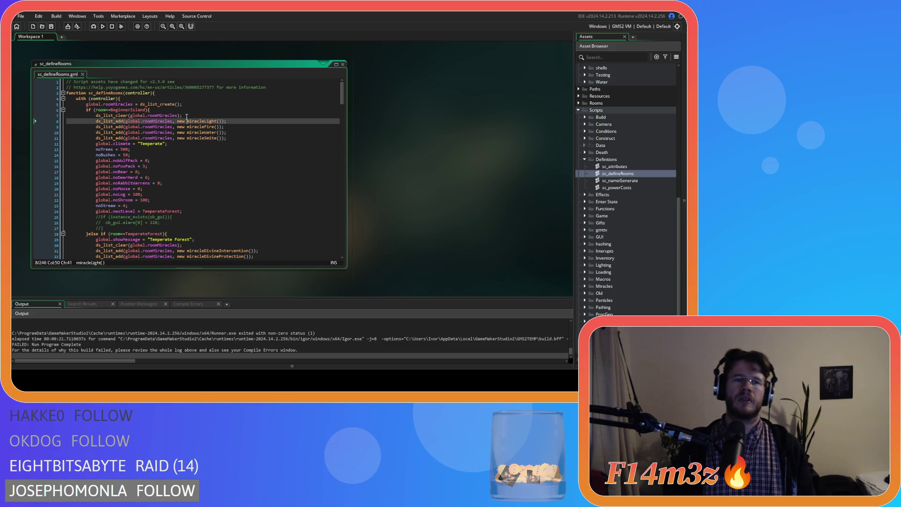
Delete the pasted roomMiracles list-creation line from sc_defineRooms
click(217, 107)
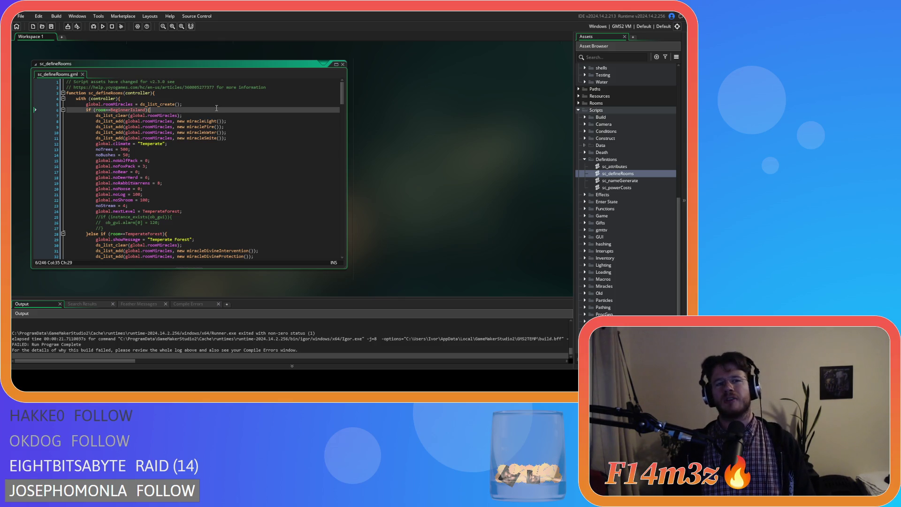
key(shift+Home)
key(BackSpace)
key(BackSpace)
key(BackSpace)
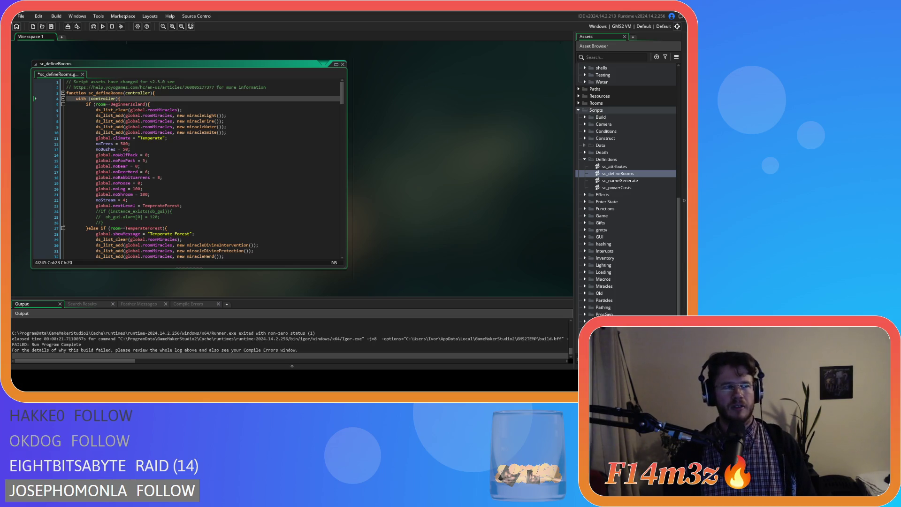
click(150, 104)
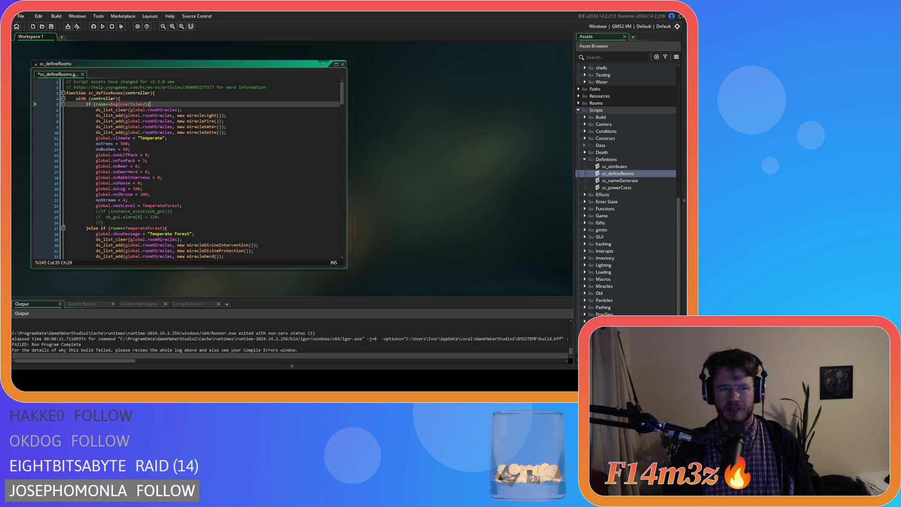
click(188, 99)
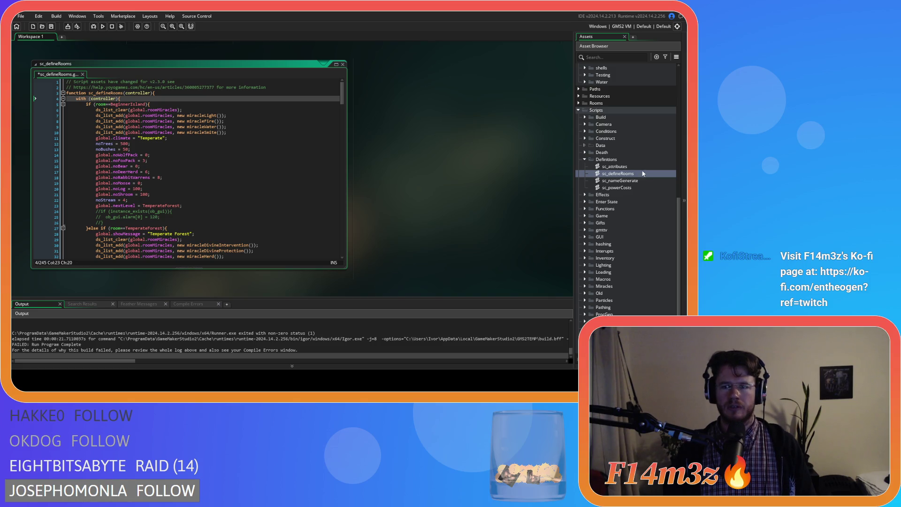
scroll(627, 160, up, 10)
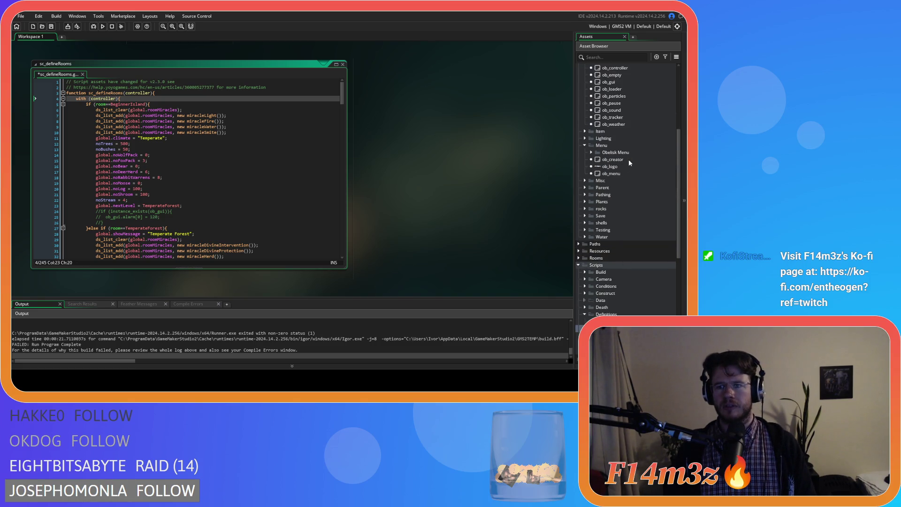
click(623, 139)
double_click(615, 139)
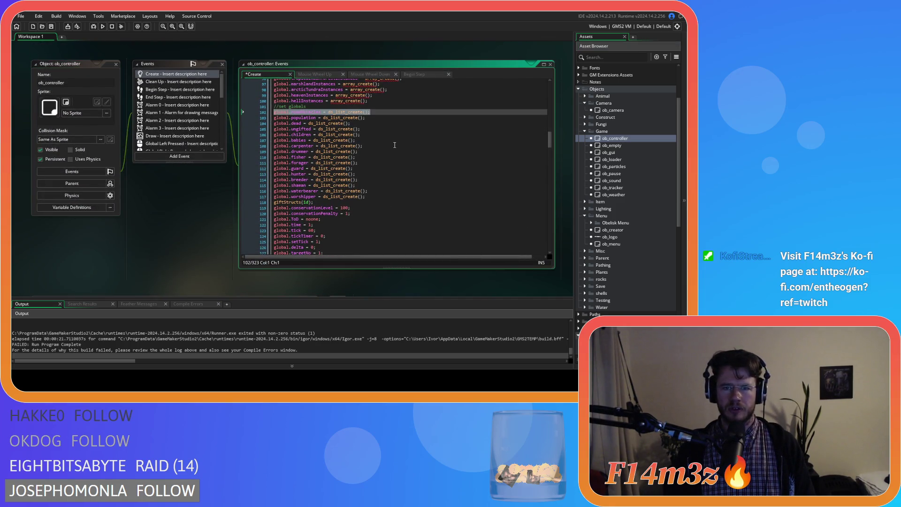
scroll(394, 145, down, 5)
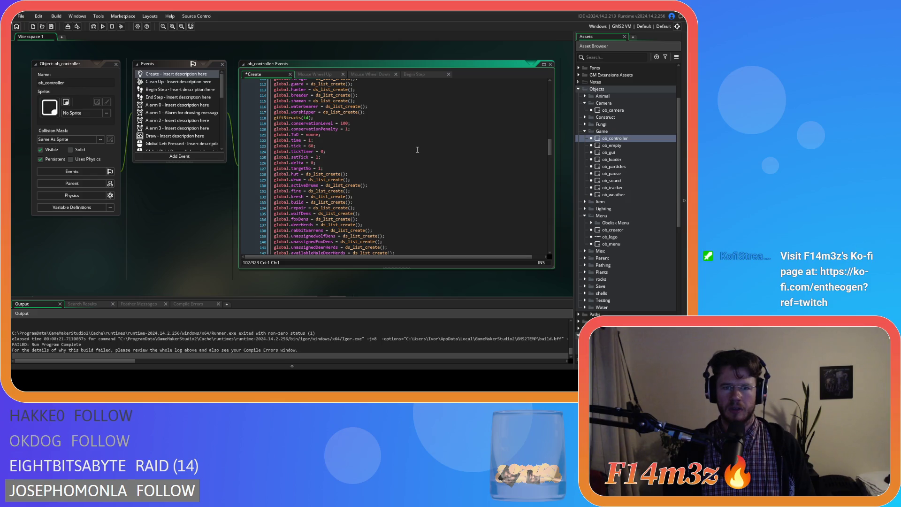
scroll(418, 150, up, 19)
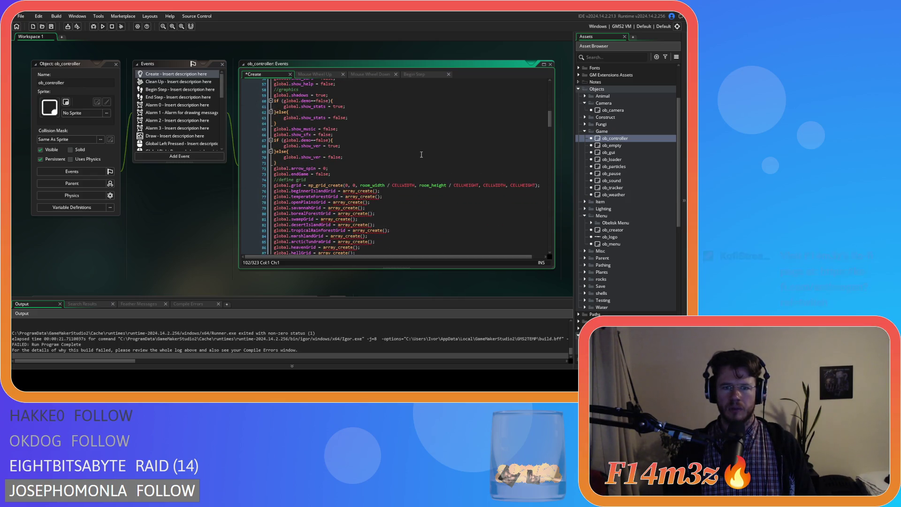
scroll(421, 155, up, 1)
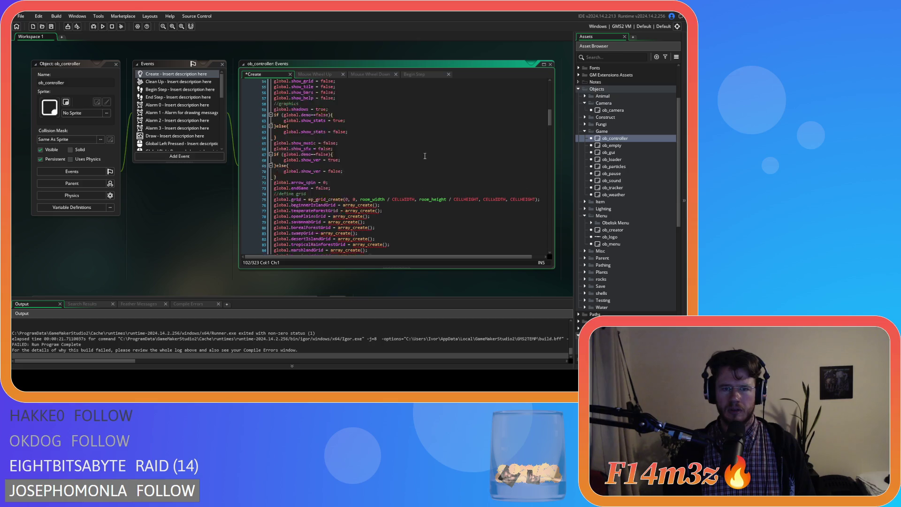
scroll(425, 156, up, 12)
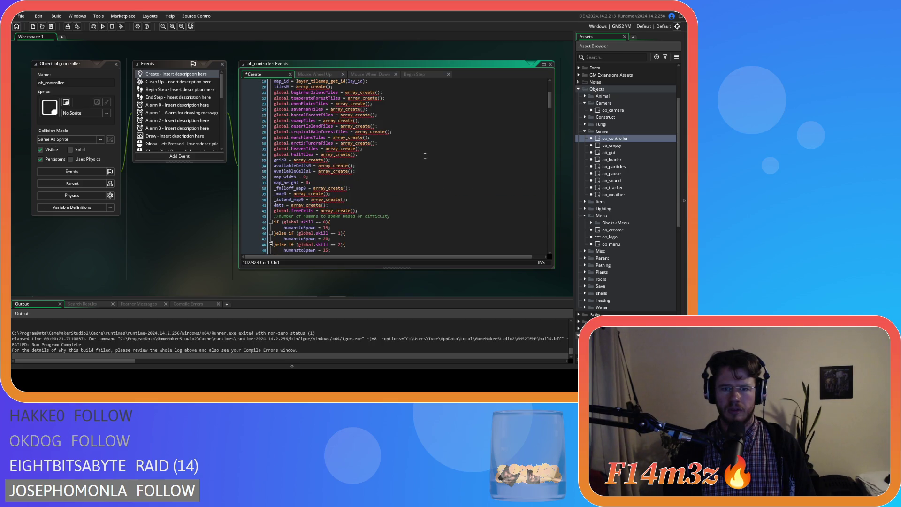
click(393, 211)
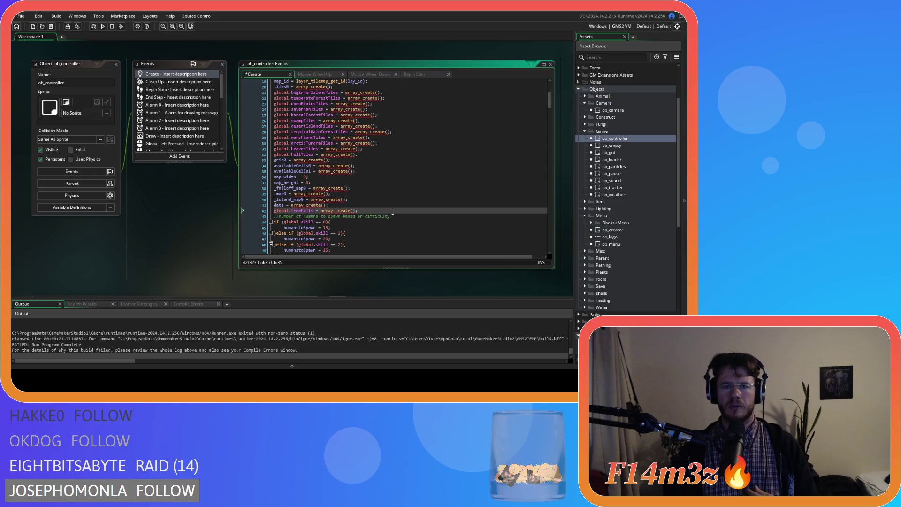
scroll(393, 212, down, 20)
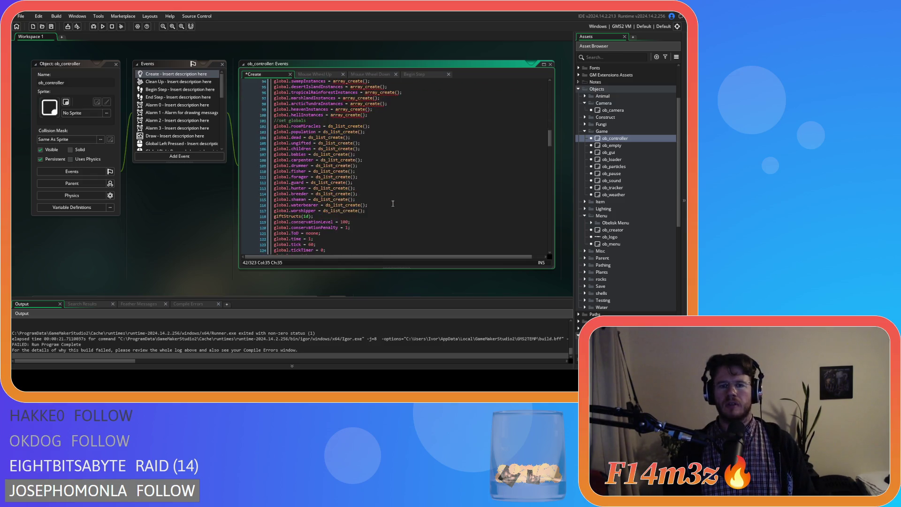
scroll(394, 201, up, 12)
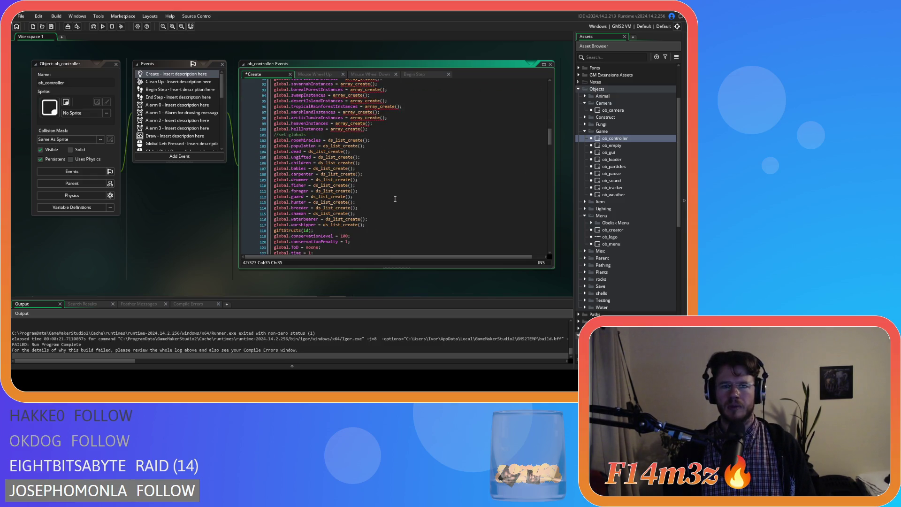
scroll(395, 199, up, 2)
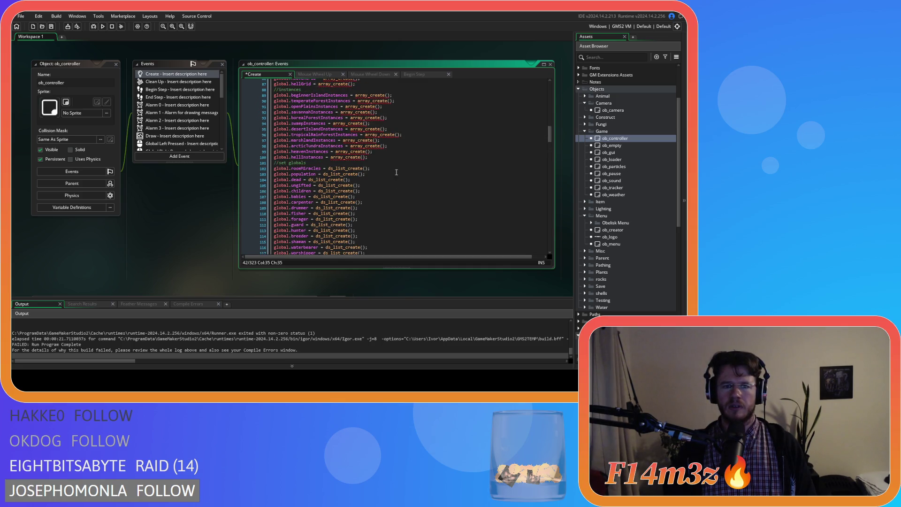
click(397, 170)
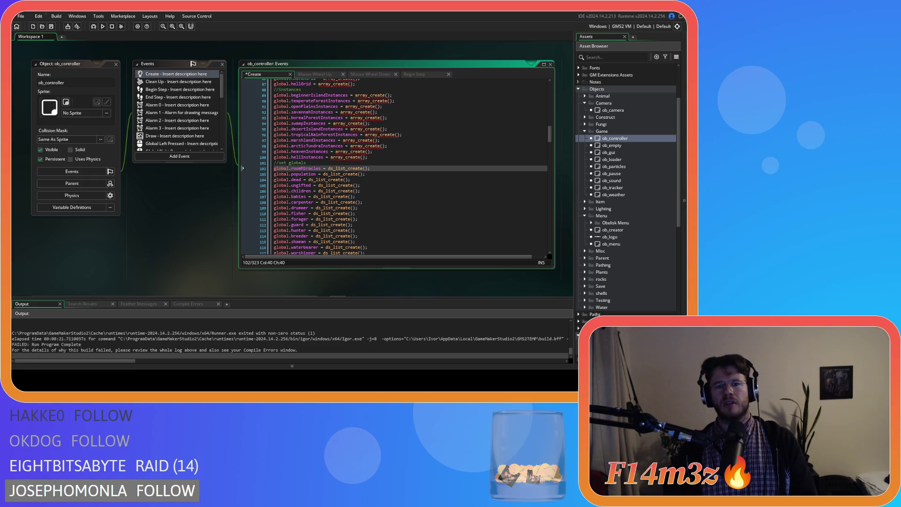
mouse_move(334, 180)
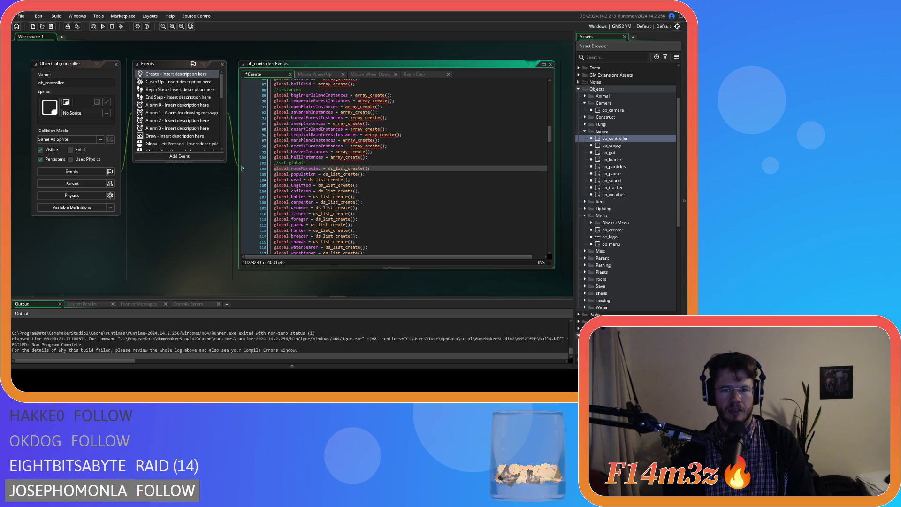
mouse_move(328, 180)
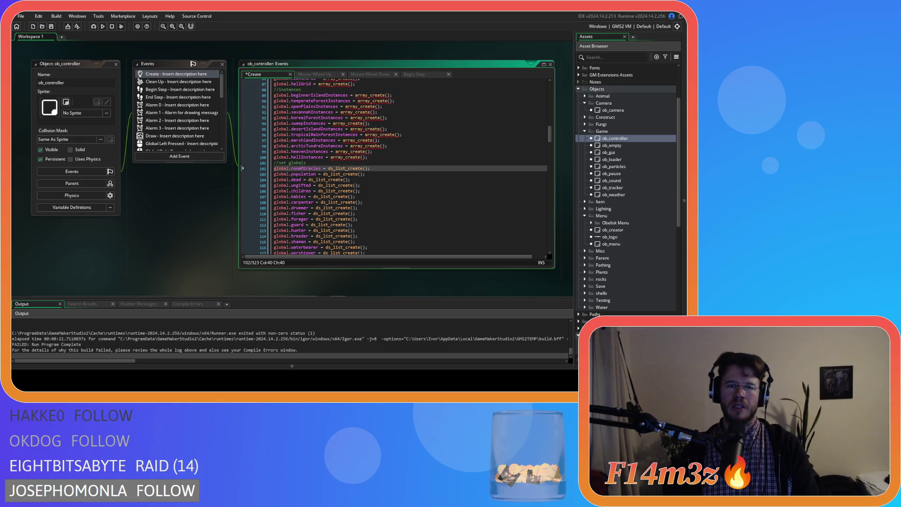
double_click(178, 82)
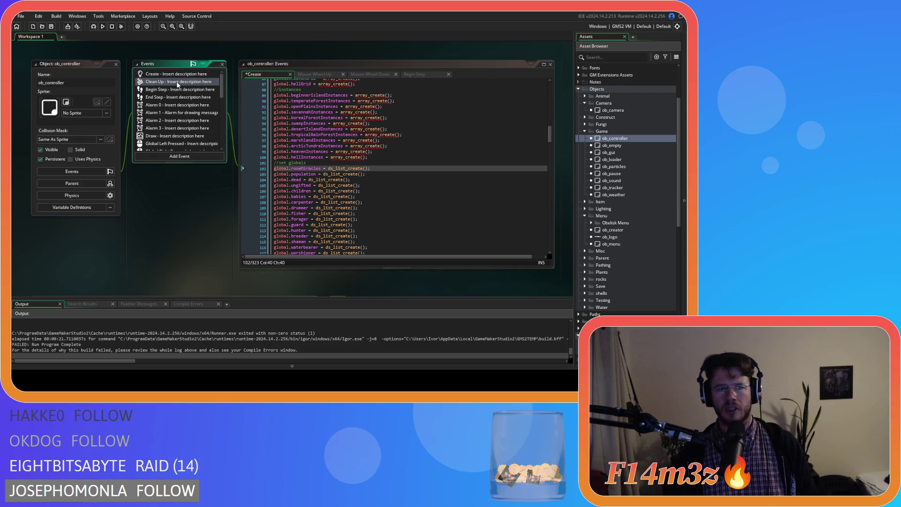
Check the humansNearDrum and roomMiracles destroy lines in Clean Up, then add a line after roomMiracles in Create
scroll(374, 171, down, 10)
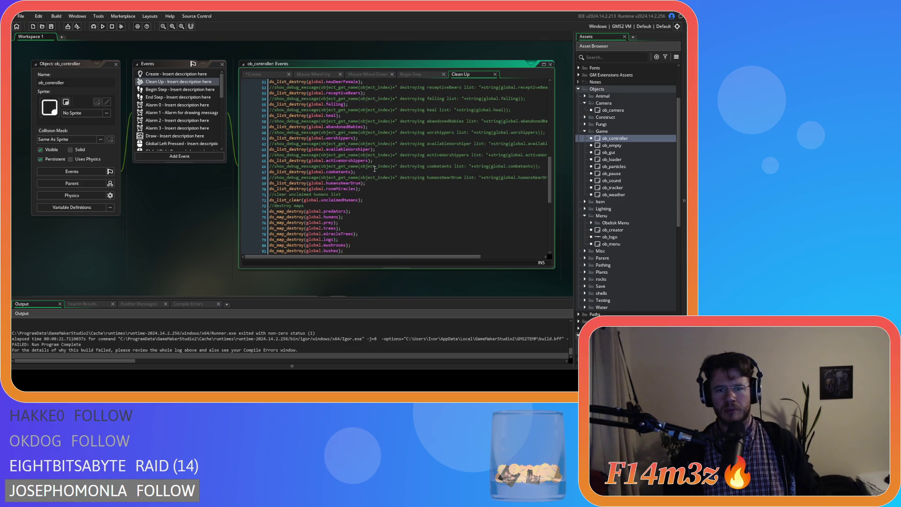
mouse_move(270, 182)
mouse_down()
mouse_move(368, 187)
mouse_move(336, 191)
mouse_up()
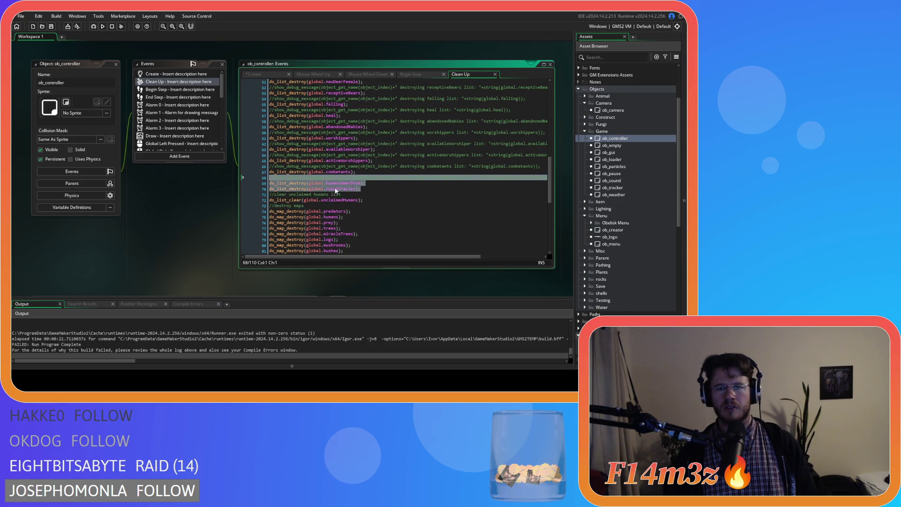
click(254, 74)
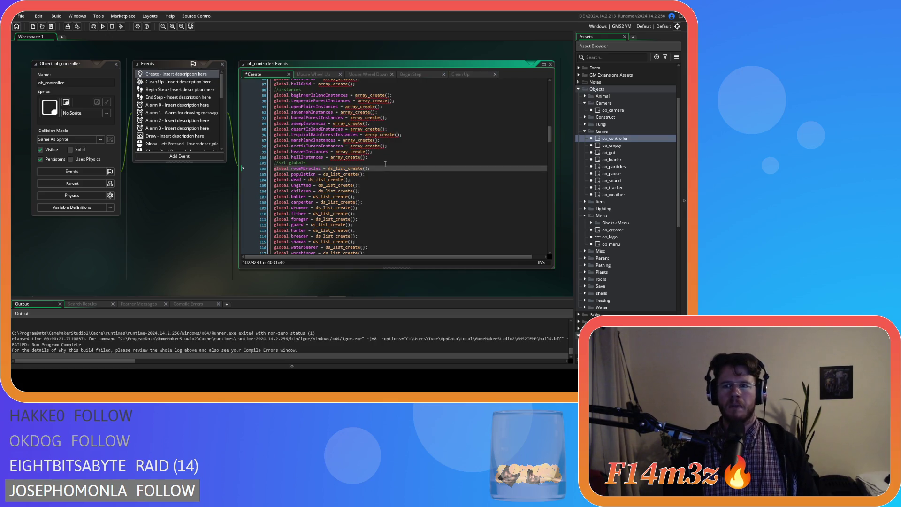
key(Return)
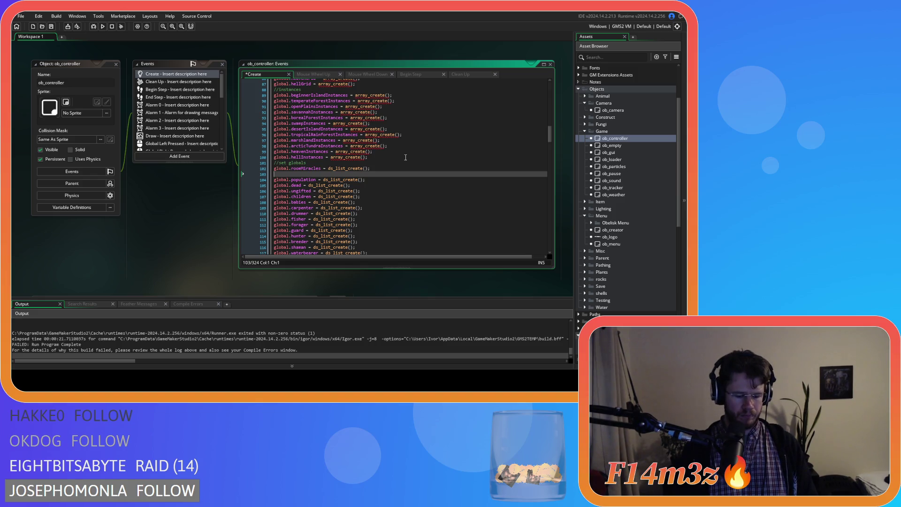
Insert sc_defineRooms(); on line 103 of the Create event, save, and open sc_defineRooms
text(gc_define)
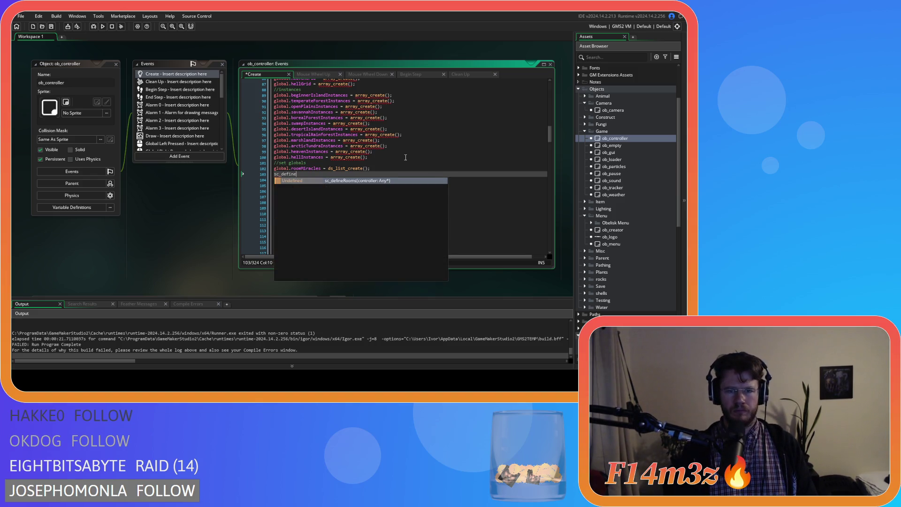
key(Return)
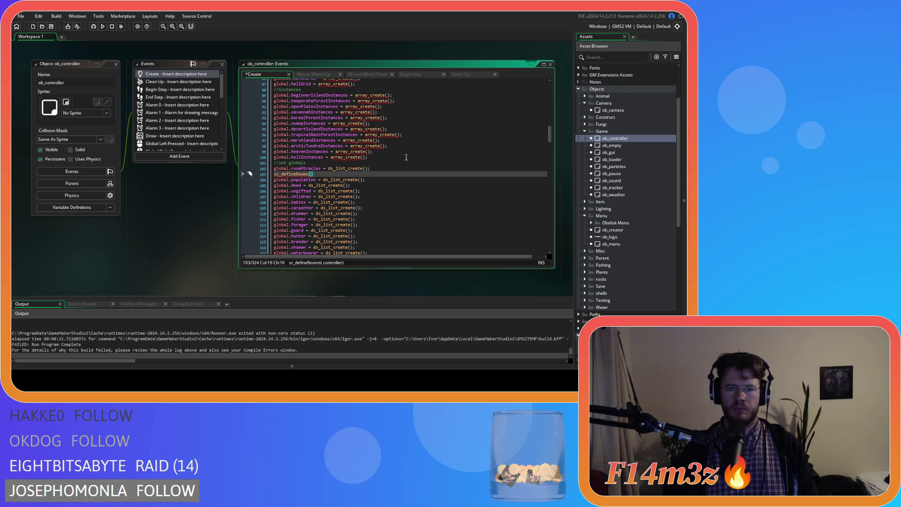
click(380, 176)
text(;)
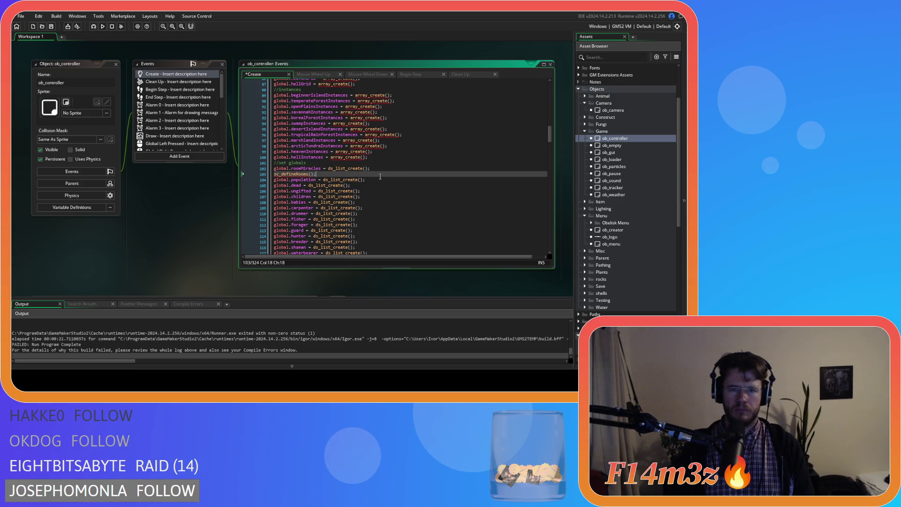
key(ctrl+s)
scroll(635, 209, down, 5)
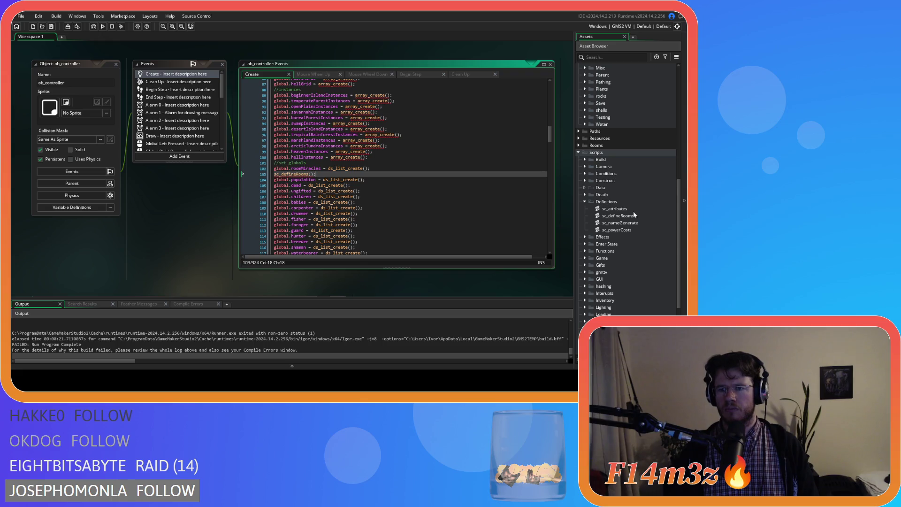
double_click(633, 217)
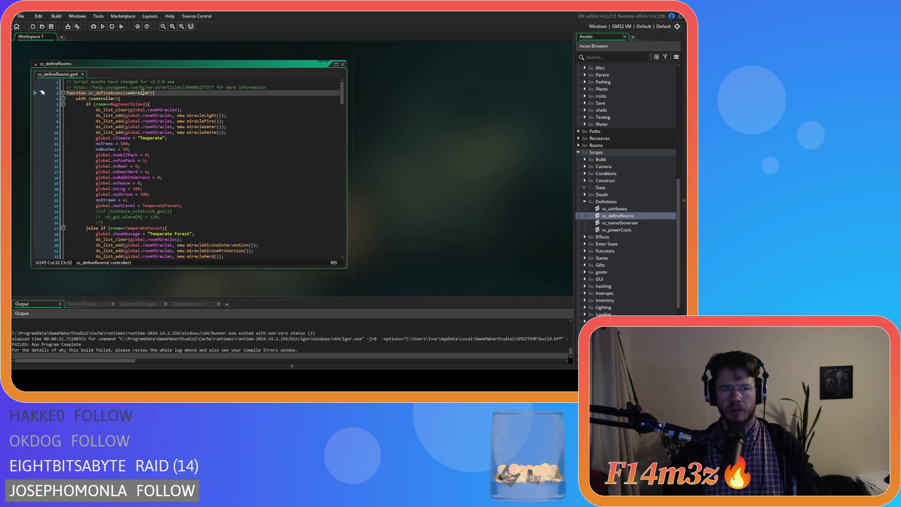
Try passing id to sc_defineRooms in the Create call, then remove the argument
key(ctrl+w)
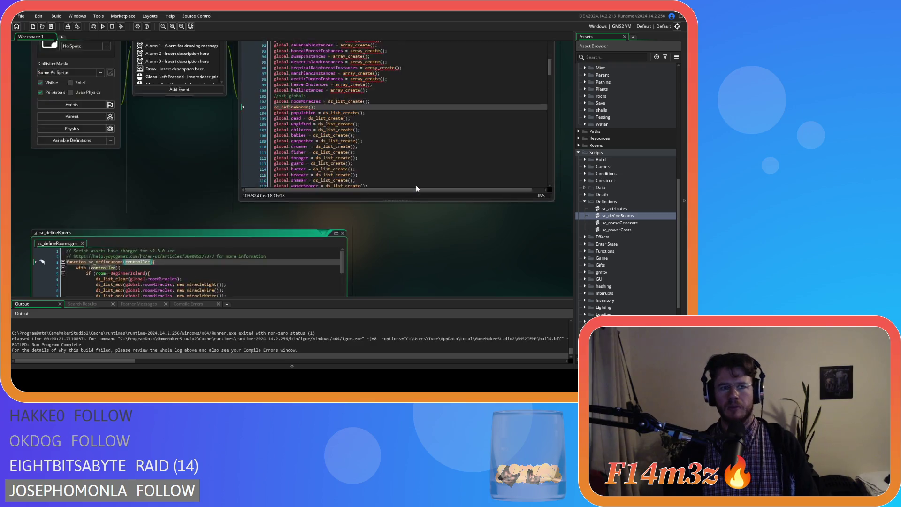
text(()
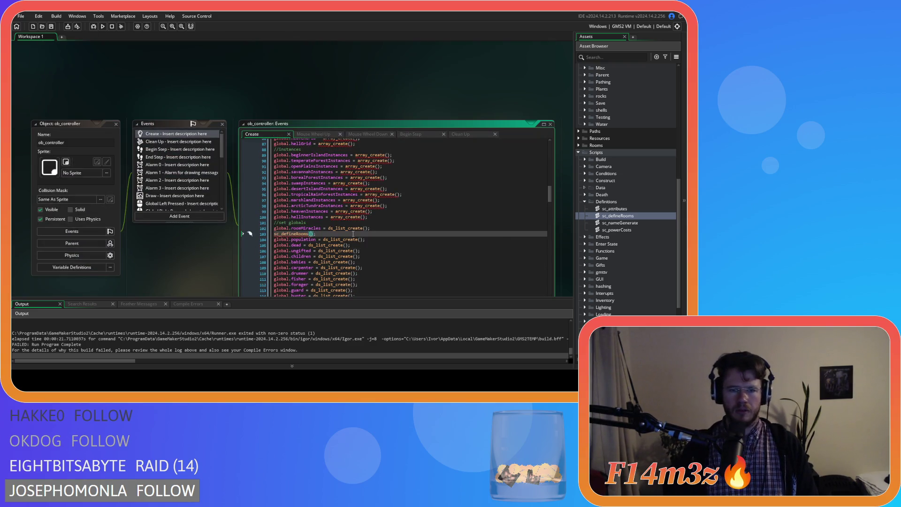
text(id)
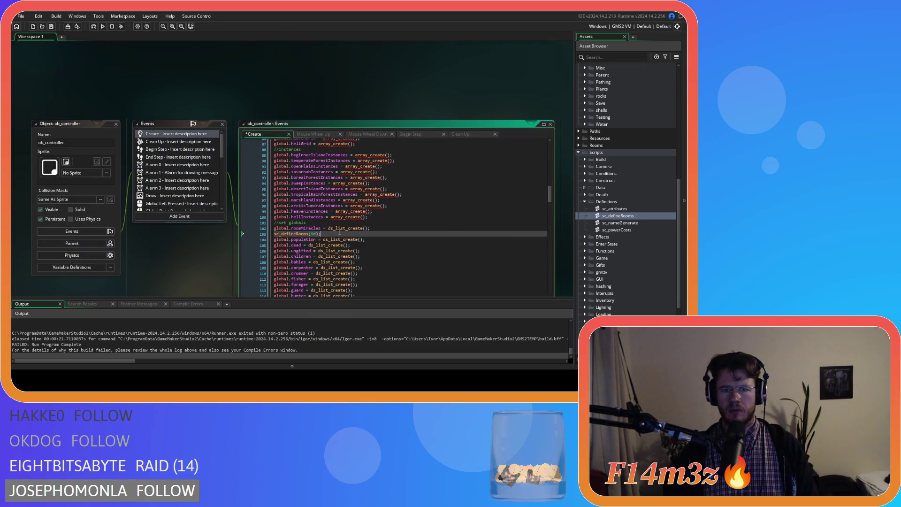
middle_click(305, 233)
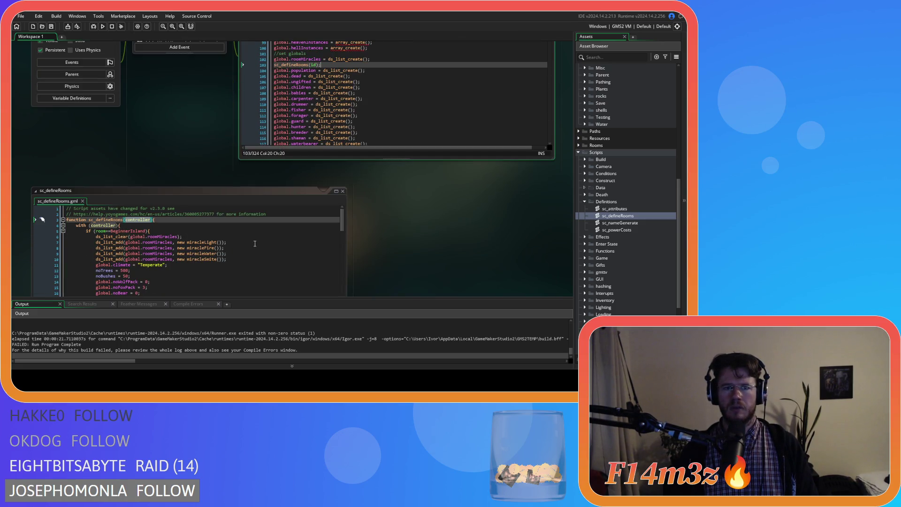
scroll(356, 261, up, 5)
scroll(356, 261, down, 4)
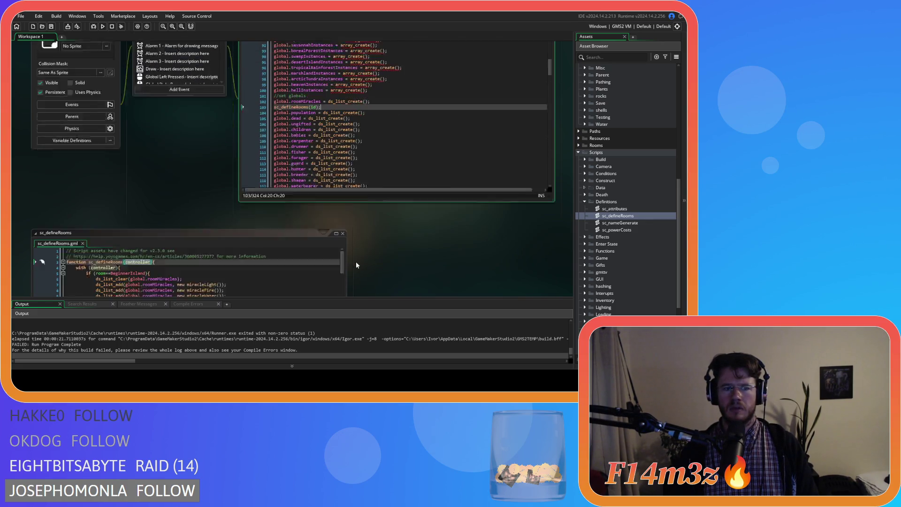
scroll(334, 114, up, 2)
key(Left)
key(Left)
key(BackSpace)
key(BackSpace)
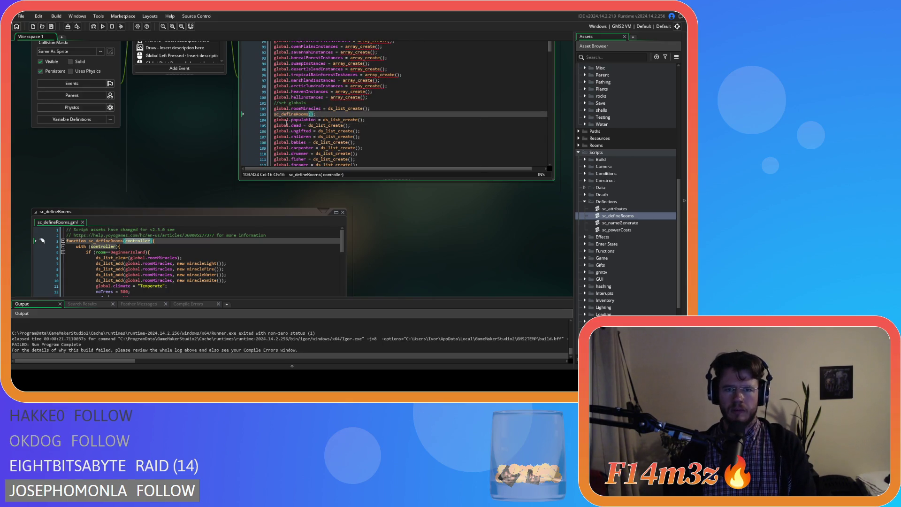
Remove the controller parameter from sc_defineRooms, restore with (ob_controller), and save
double_click(138, 241)
key(BackSpace)
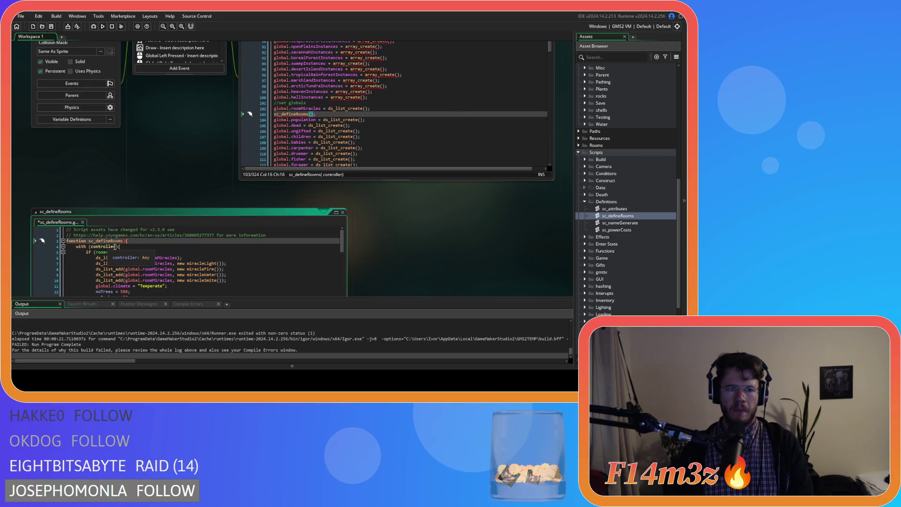
double_click(115, 246)
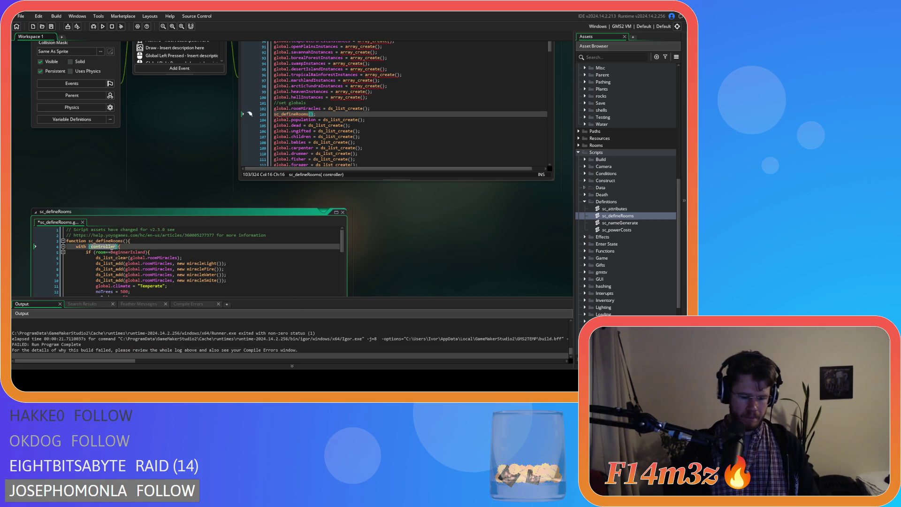
text(ob_controller)
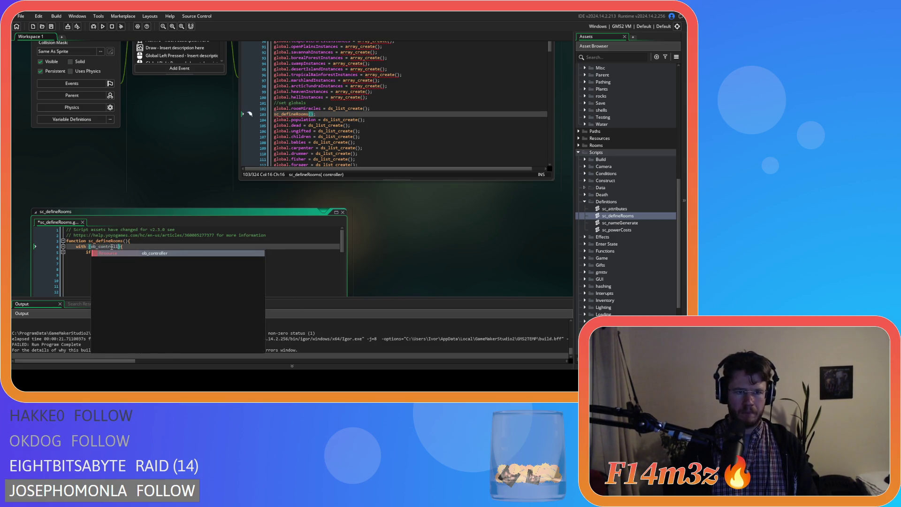
key(ctrl+s)
Retype the sc_defineRooms(); call in ob_controller's Create code and save it
scroll(397, 253, up, 3)
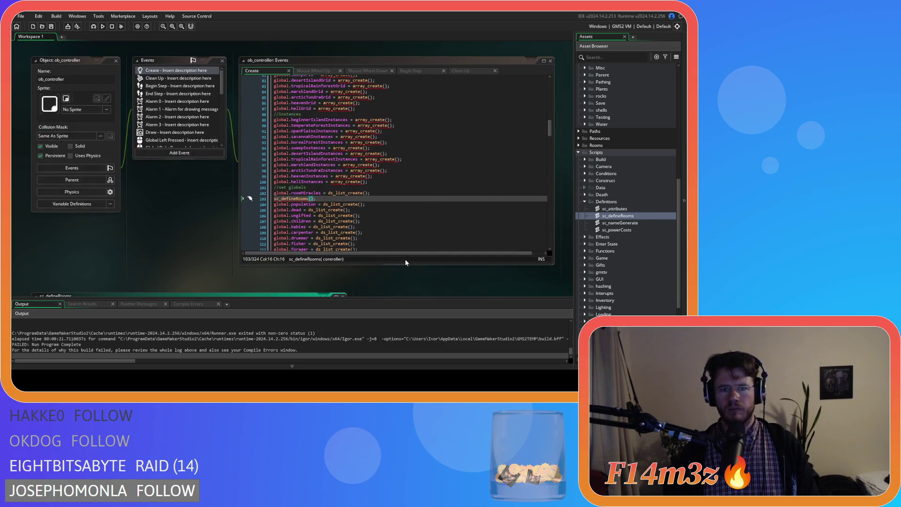
click(337, 204)
drag(356, 199, 282, 198)
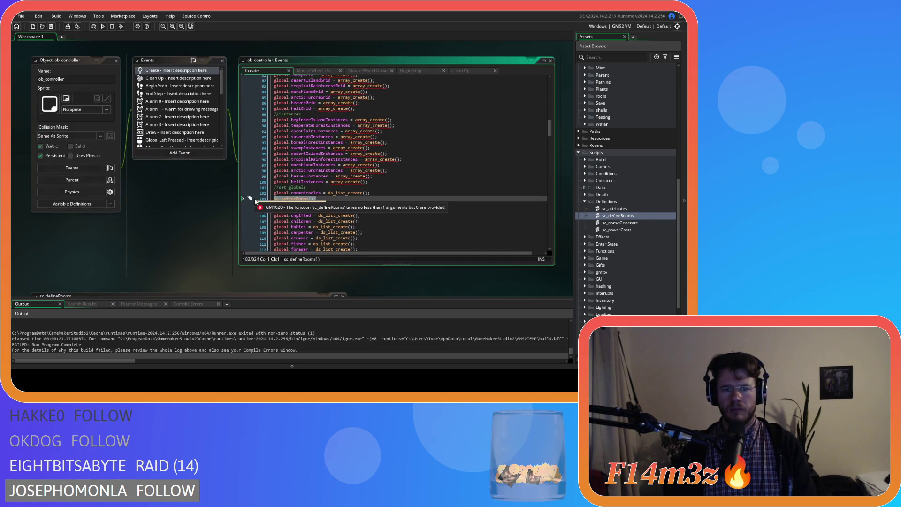
key(BackSpace)
text(efineR)
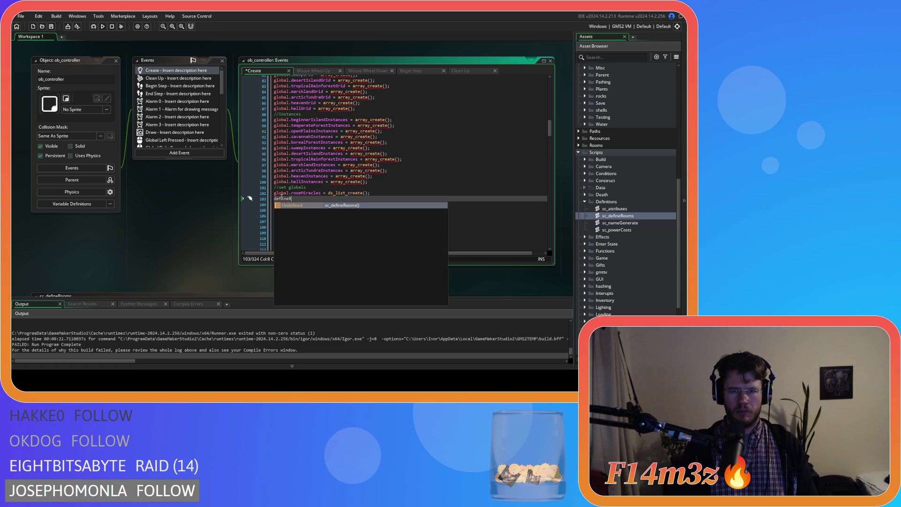
key(Return)
text(;)
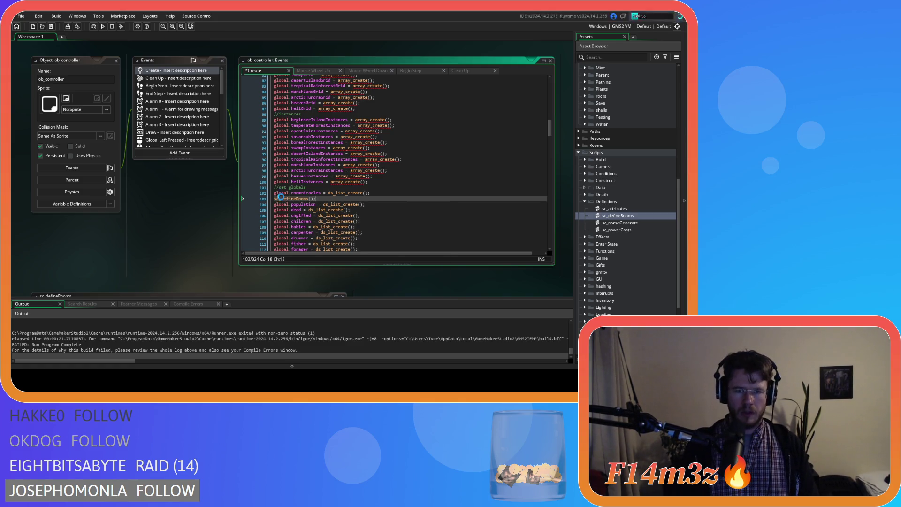
key(ctrl+s)
click(220, 205)
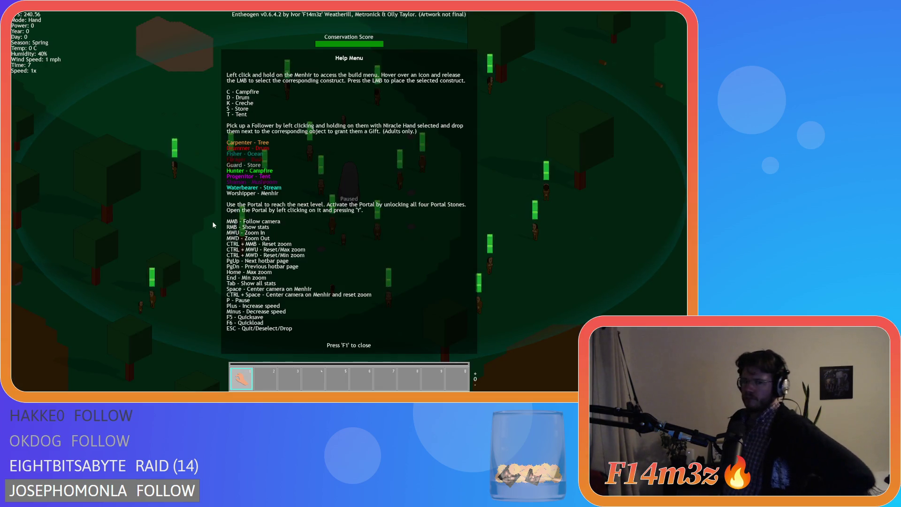
Dismiss the in-game help with F1, quit Entheogen with Esc and Y, and return to Create code
key(F1)
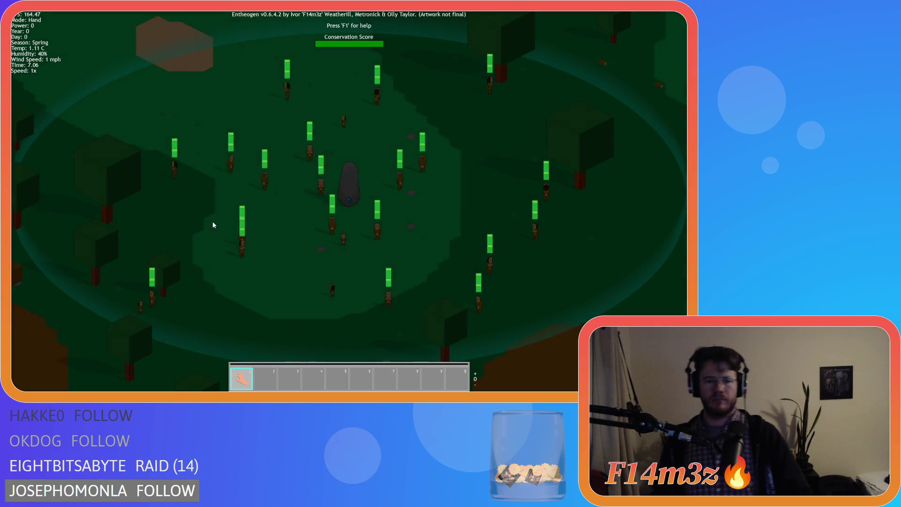
key(Escape)
key(y)
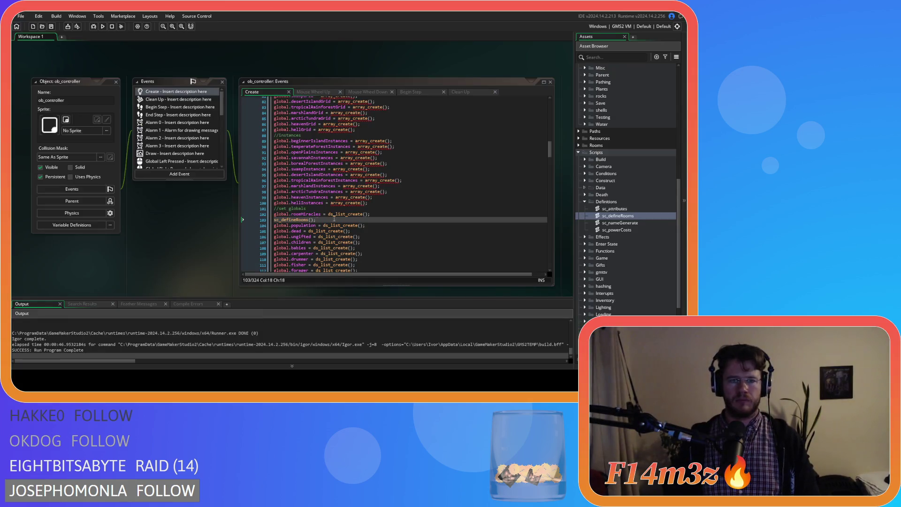
click(357, 219)
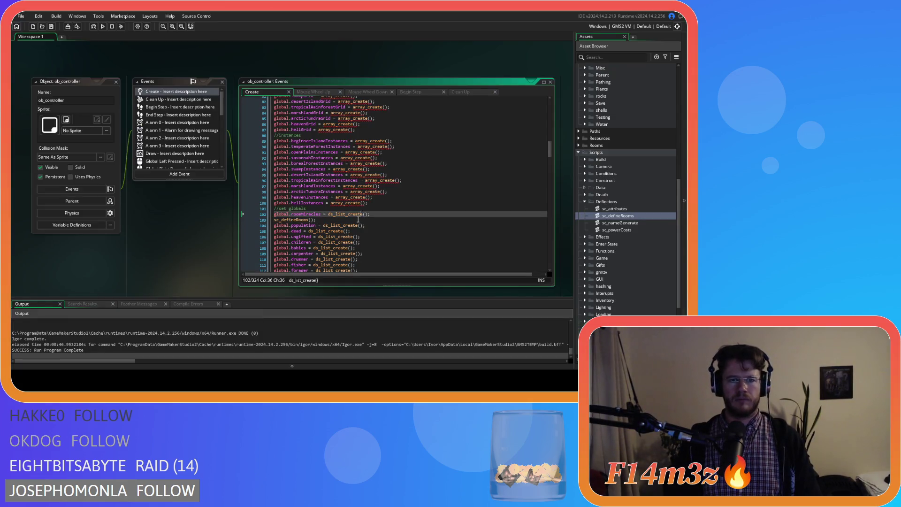
Rebuild and run Entheogen again until the output reports Run Program Complete
key(F5)
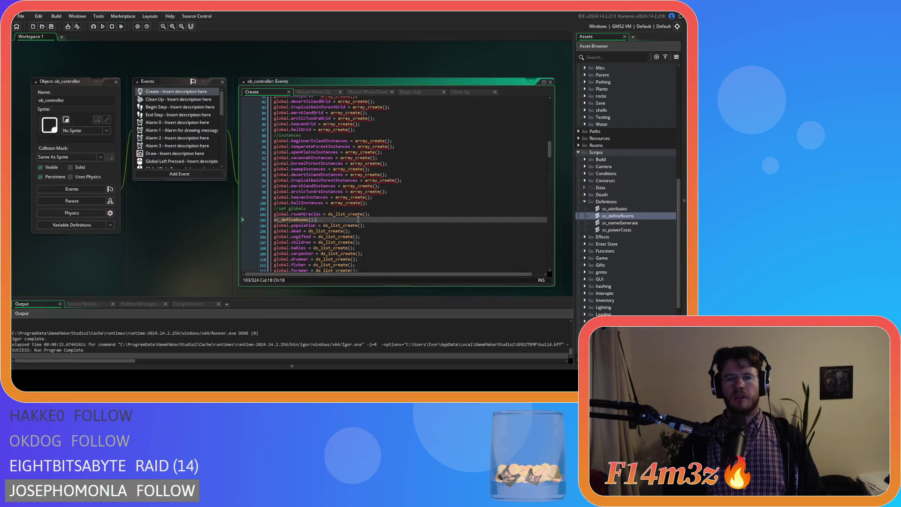
right_click(161, 232)
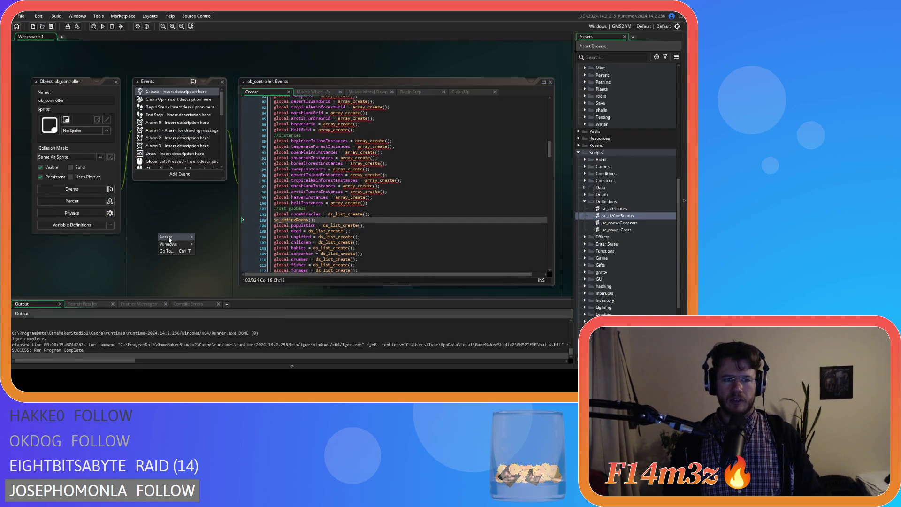
Close every open editor in the workspace with Windows > Close All
mouse_move(165, 237)
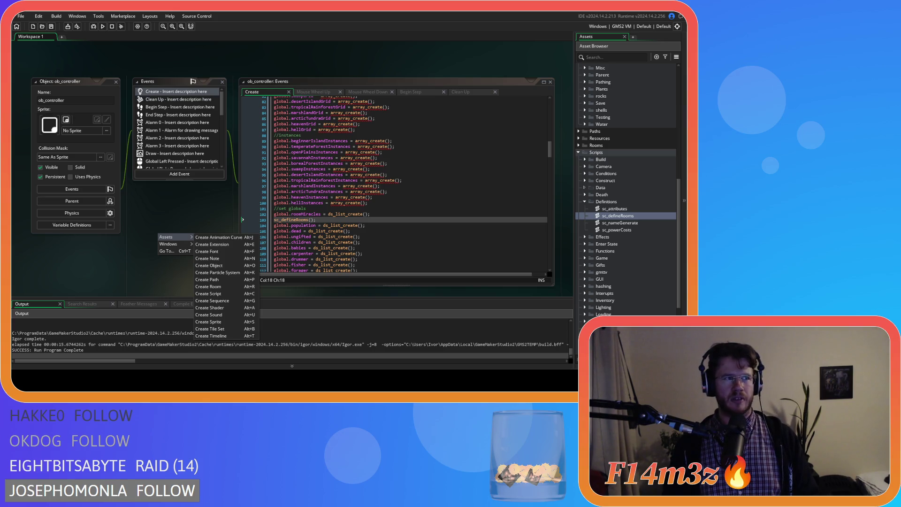
key(Escape)
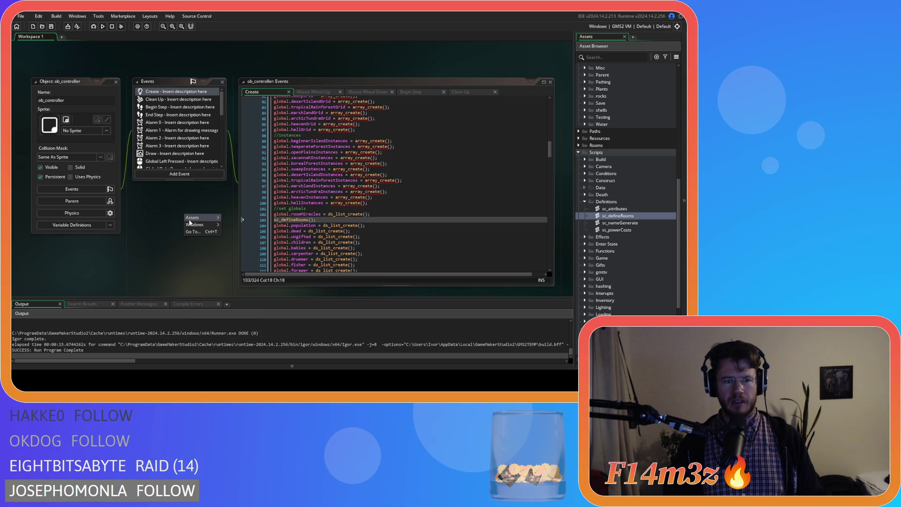
right_click(185, 214)
mouse_move(195, 224)
click(230, 248)
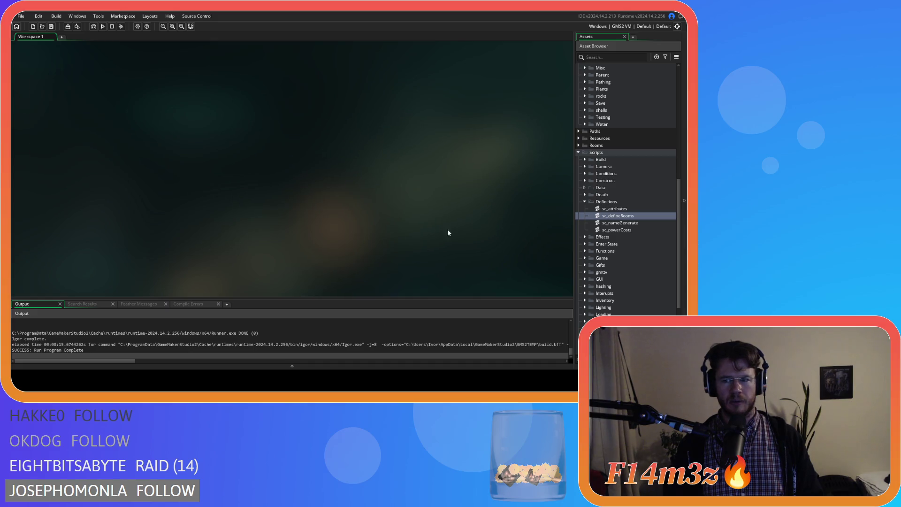
Collapse the Scripts and Objects folders and build and run the game
click(578, 152)
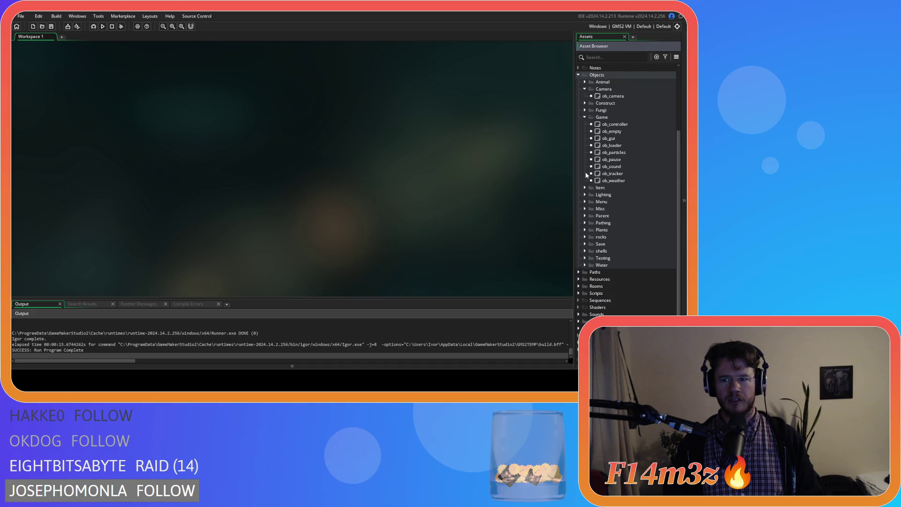
scroll(610, 141, up, 5)
click(582, 102)
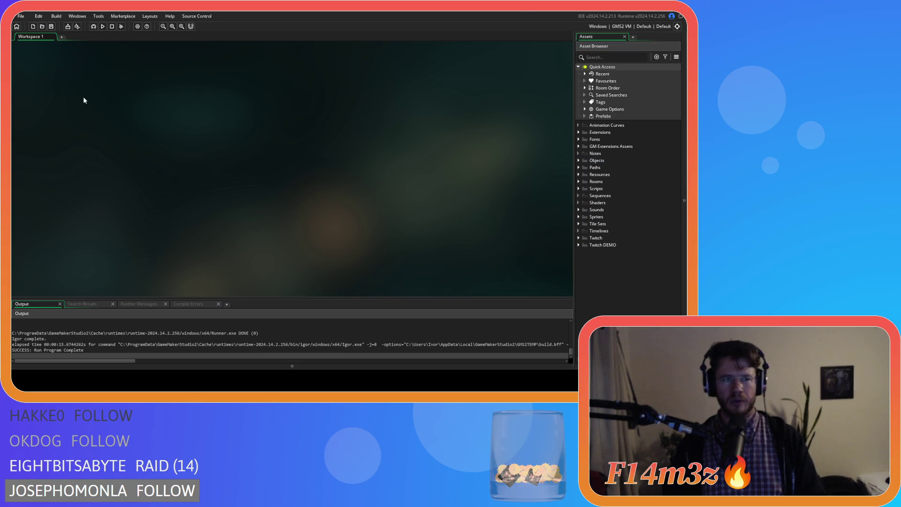
key(F5)
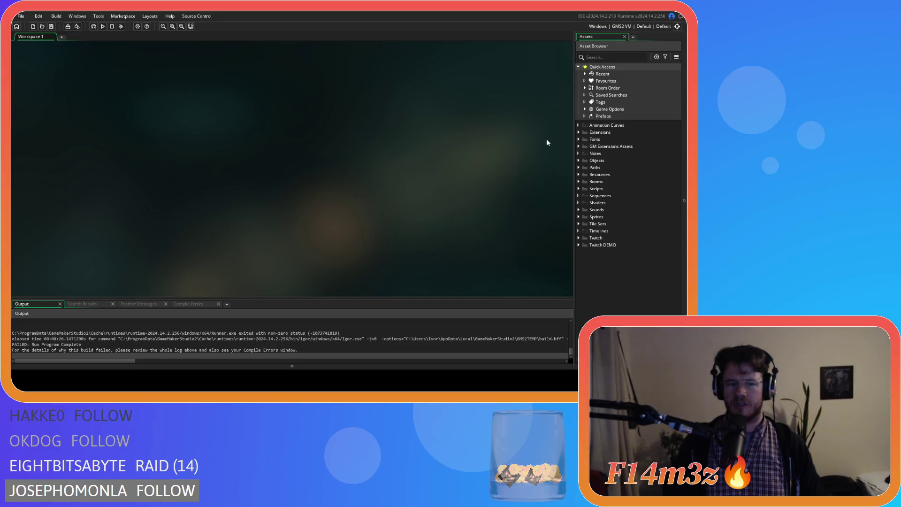
Open ob_camera from Objects > Camera and show its Step event code
click(579, 161)
click(579, 160)
click(579, 161)
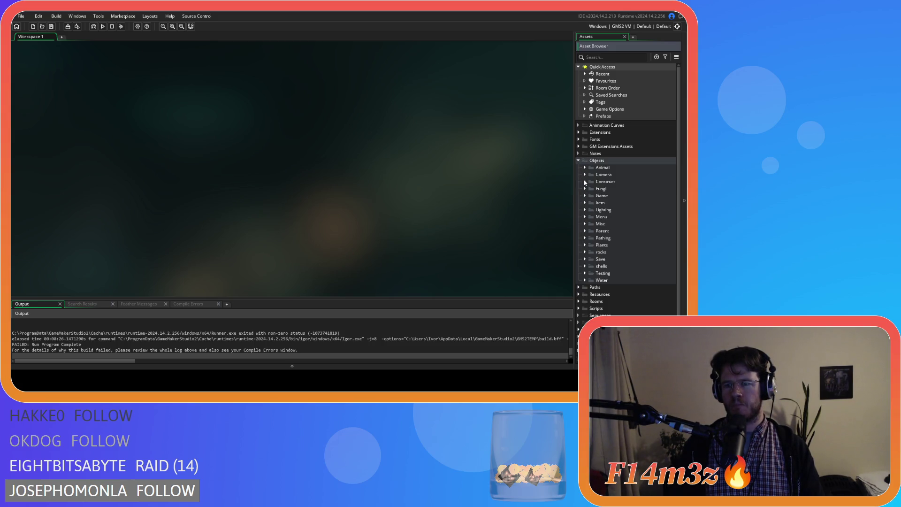
click(585, 175)
double_click(597, 182)
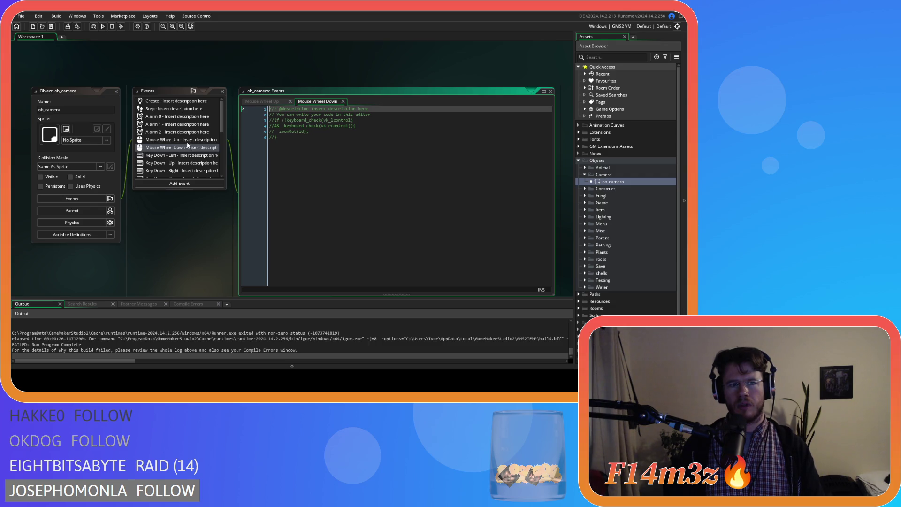
click(190, 109)
Comment out the min and max zoom blocks in ob_camera's Step event and save
scroll(389, 149, down, 6)
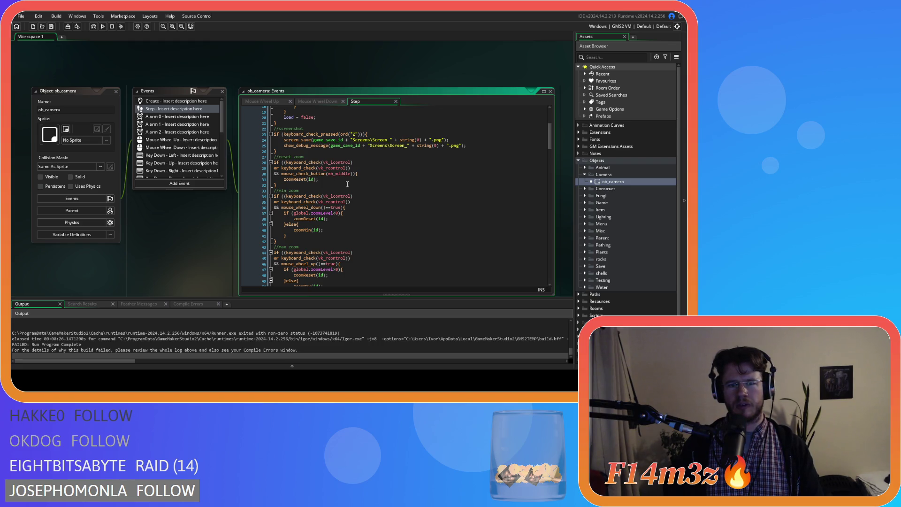
scroll(348, 184, down, 1)
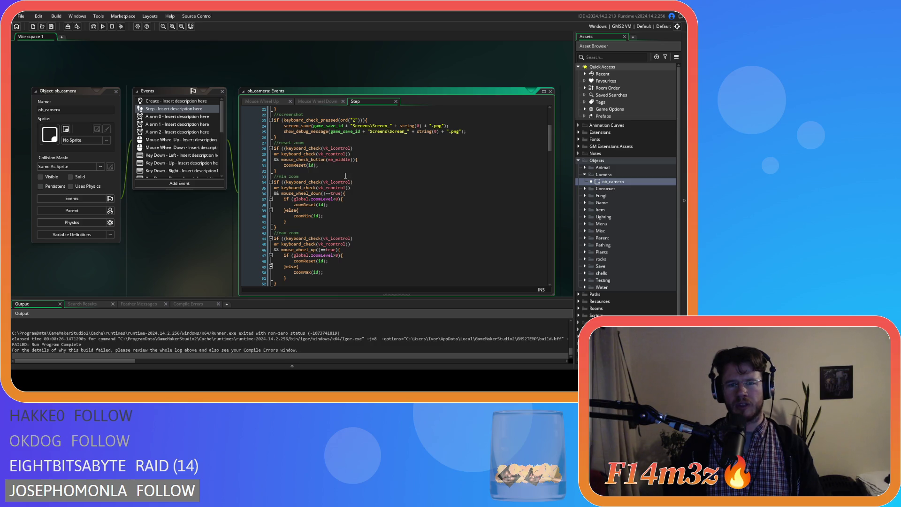
scroll(348, 183, down, 1)
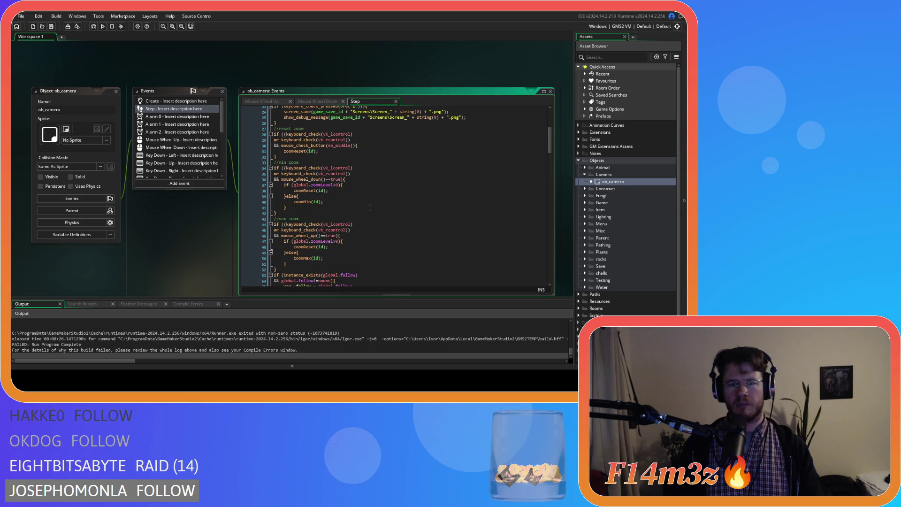
drag(286, 214, 248, 165)
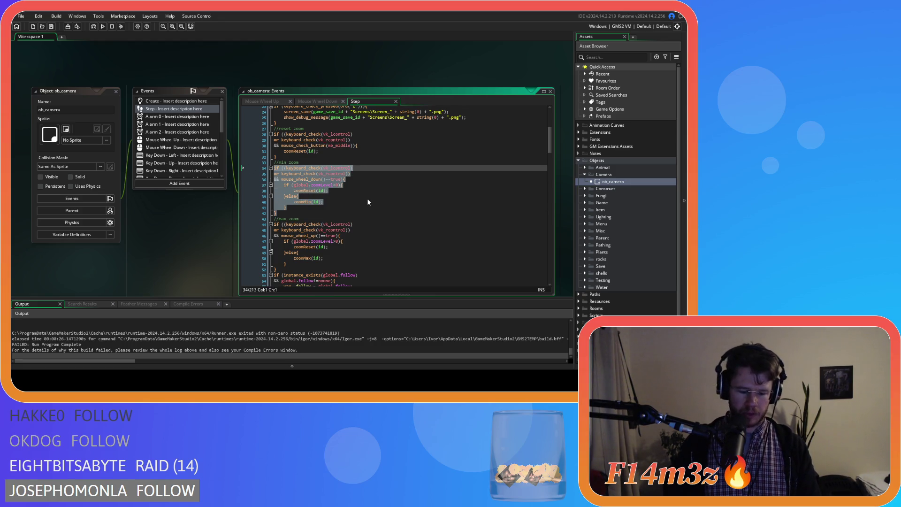
key(ctrl+k)
drag(280, 270, 241, 221)
key(ctrl+k)
click(377, 214)
key(ctrl+s)
In Mouse Wheel Up, delete the commented Ctrl checks and uncomment zoomIn(id)
click(258, 101)
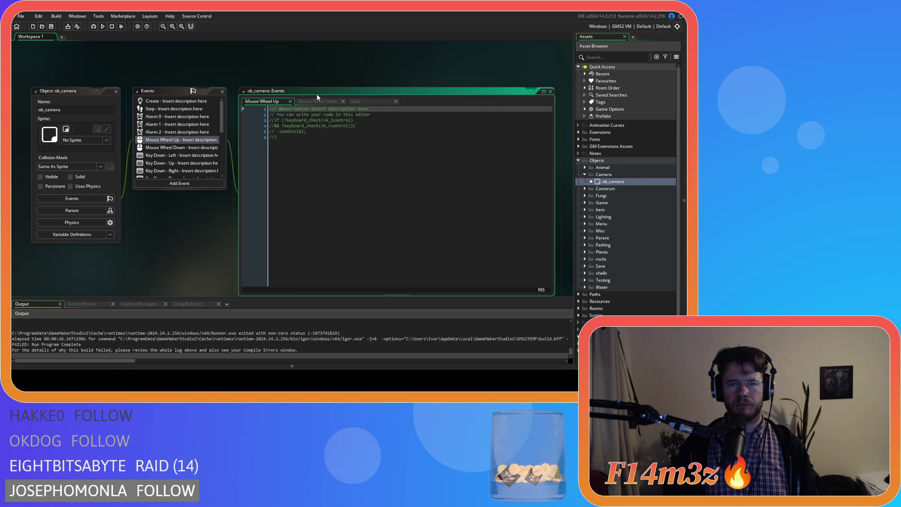
click(319, 166)
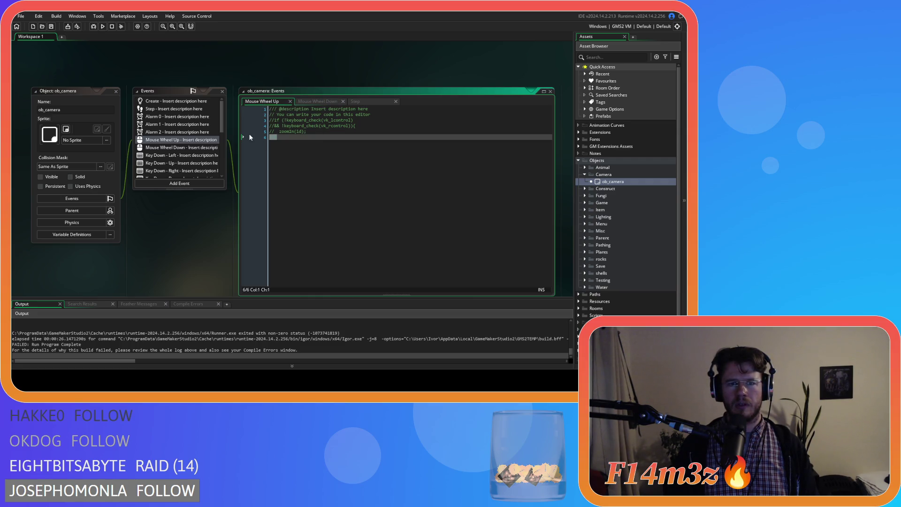
key(BackSpace)
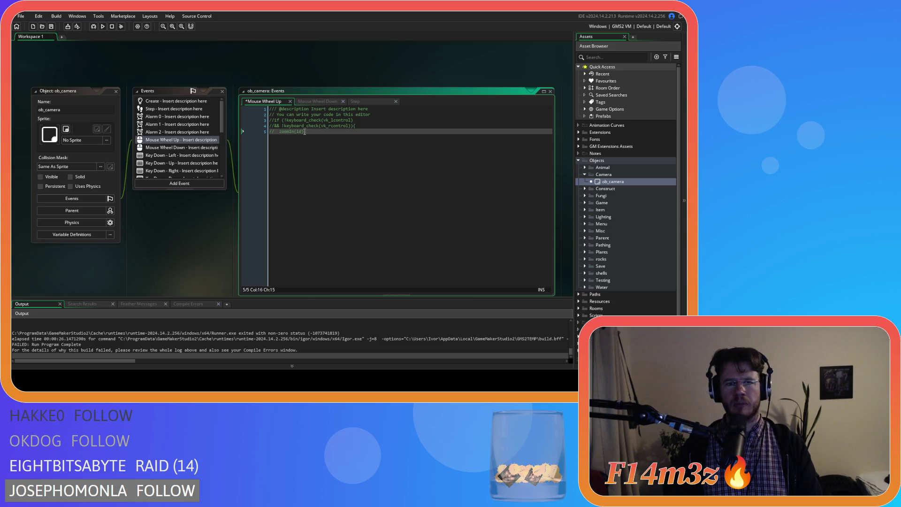
drag(257, 120, 257, 126)
key(BackSpace)
click(328, 130)
key(shift+Home)
key(ctrl+shift+k)
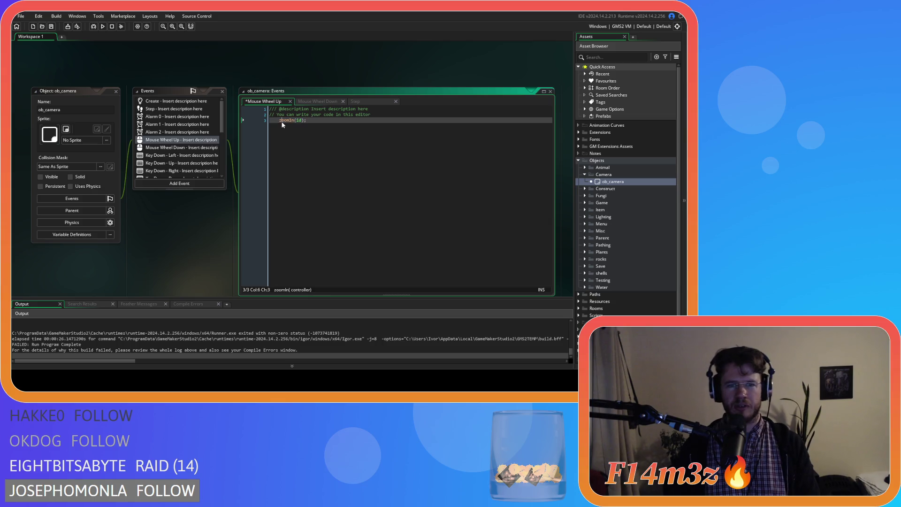
In Mouse Wheel Down, remove the Ctrl checks and brace, uncomment zoomOut(id), and save
click(198, 147)
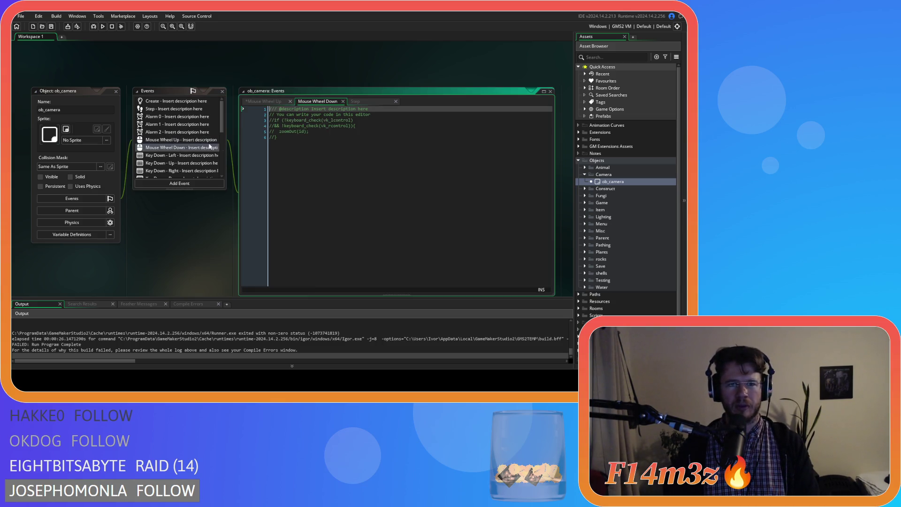
click(309, 138)
key(BackSpace)
key(BackSpace)
key(BackSpace)
drag(357, 126, 371, 114)
key(BackSpace)
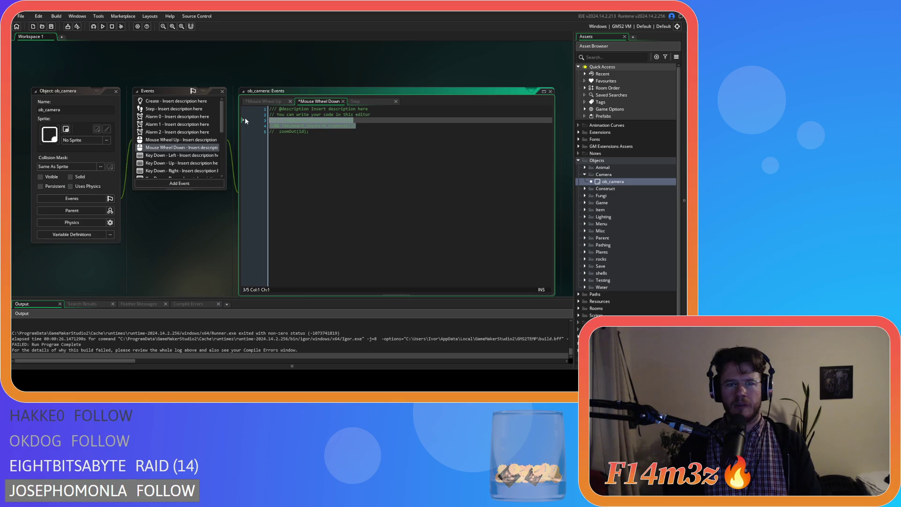
drag(282, 122, 276, 123)
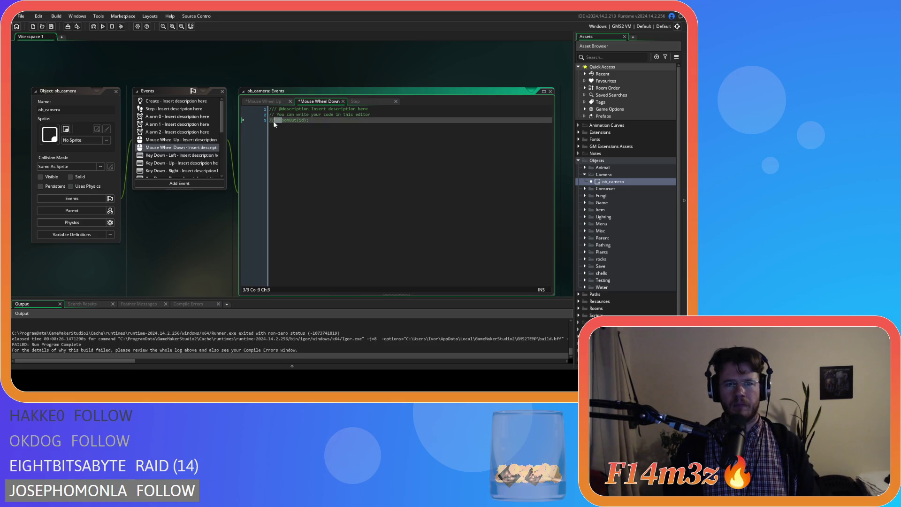
key(BackSpace)
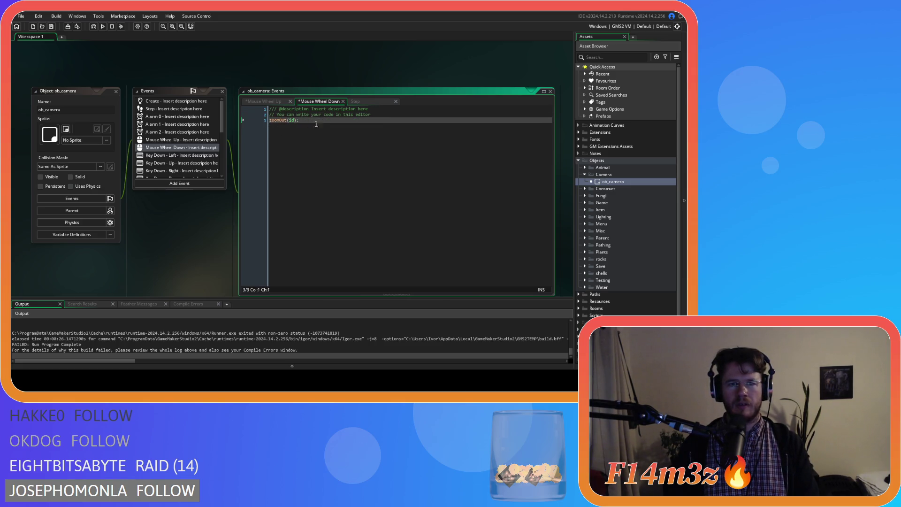
click(324, 124)
key(ctrl+s)
click(355, 102)
click(365, 209)
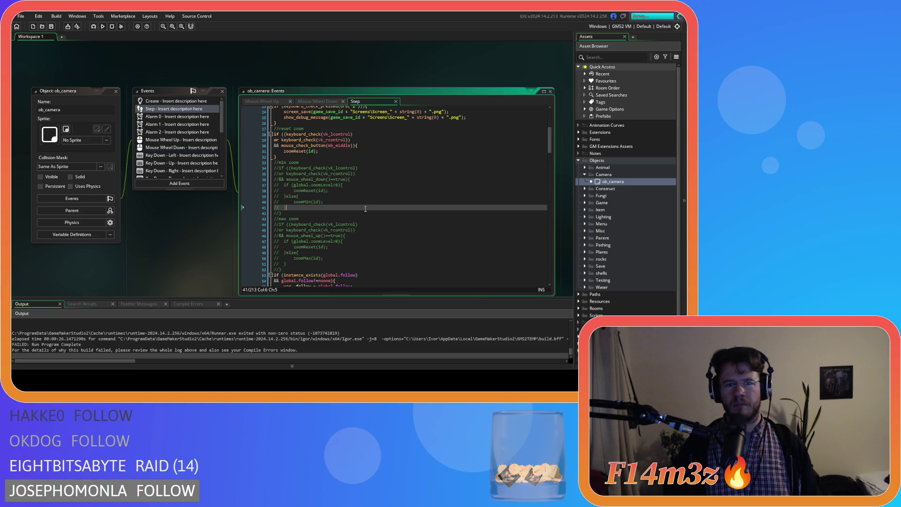
Comment out the reset-zoom block on lines 28–32 of ob_camera's Step event
click(309, 155)
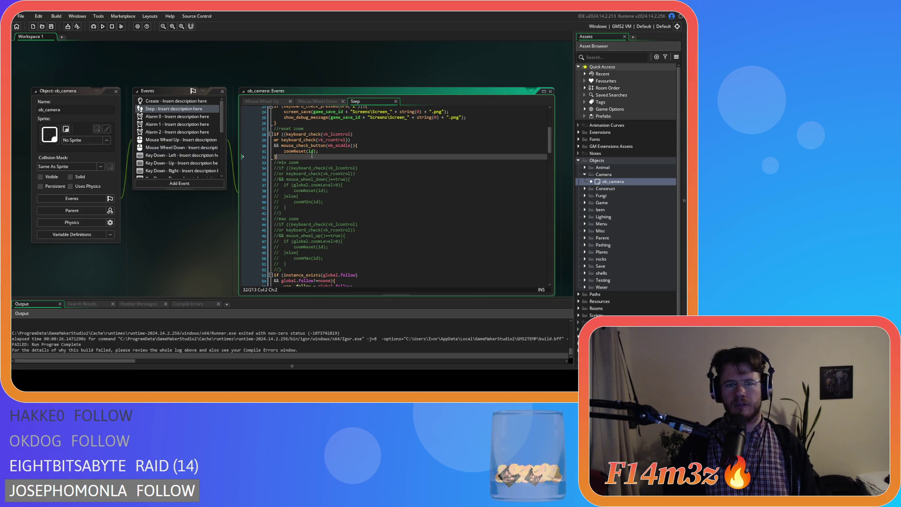
click(282, 129)
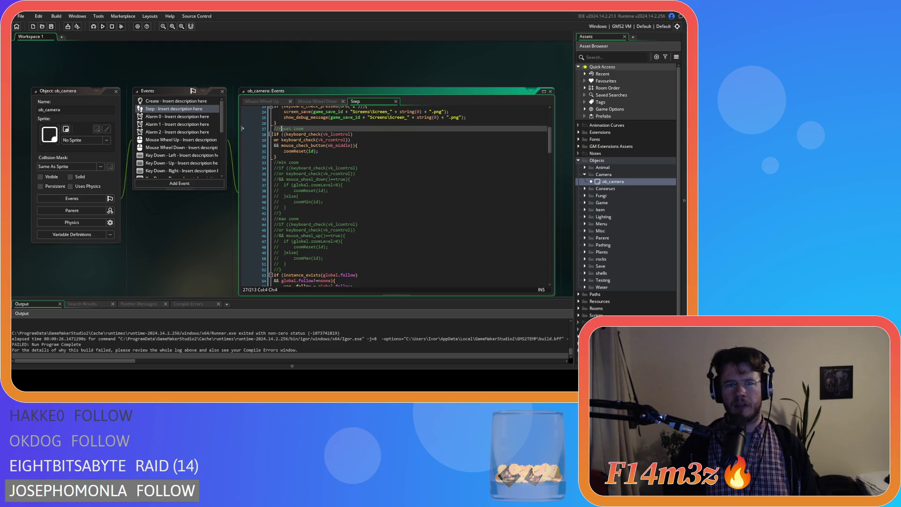
drag(293, 159, 250, 134)
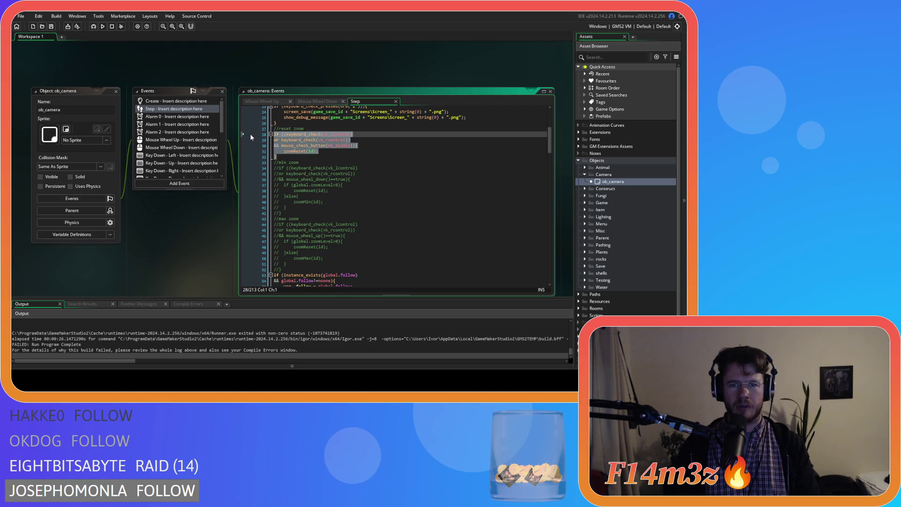
mouse_move(308, 154)
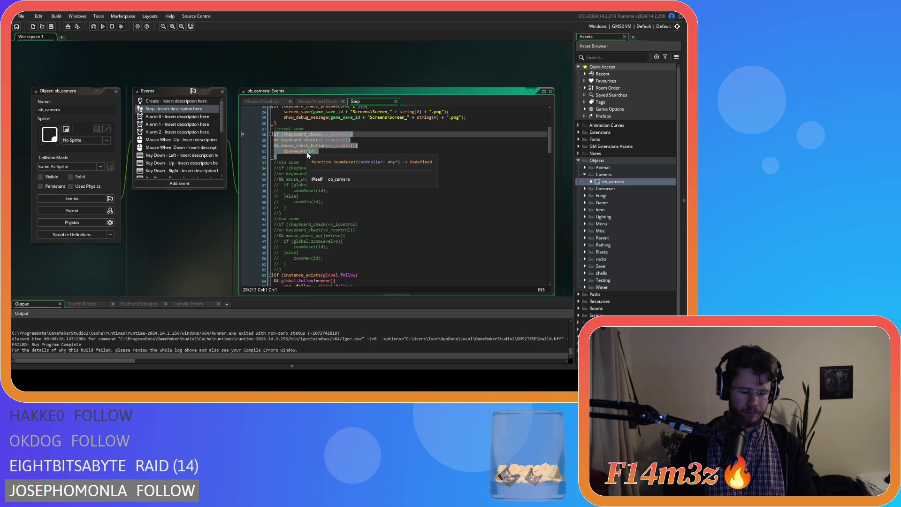
key(ctrl+k)
click(349, 159)
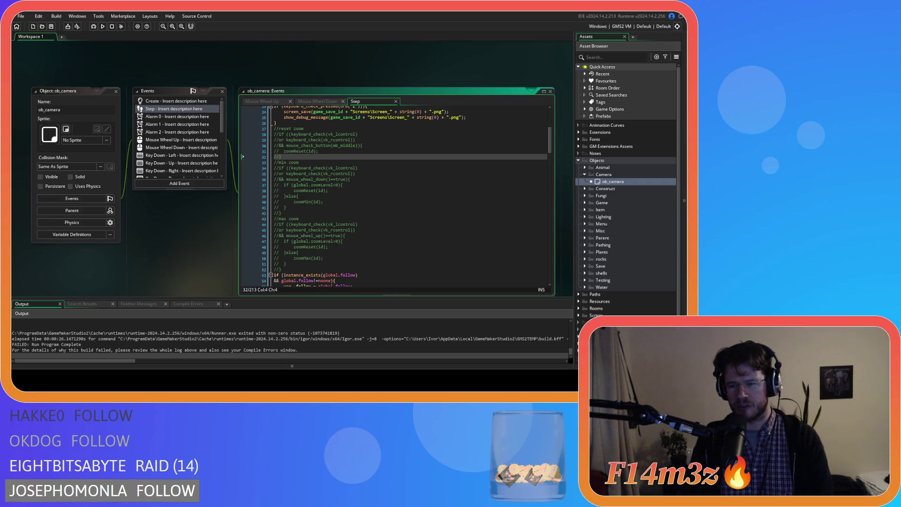
Expand the Game objects folder in the Asset Browser
click(341, 188)
scroll(341, 188, up, 4)
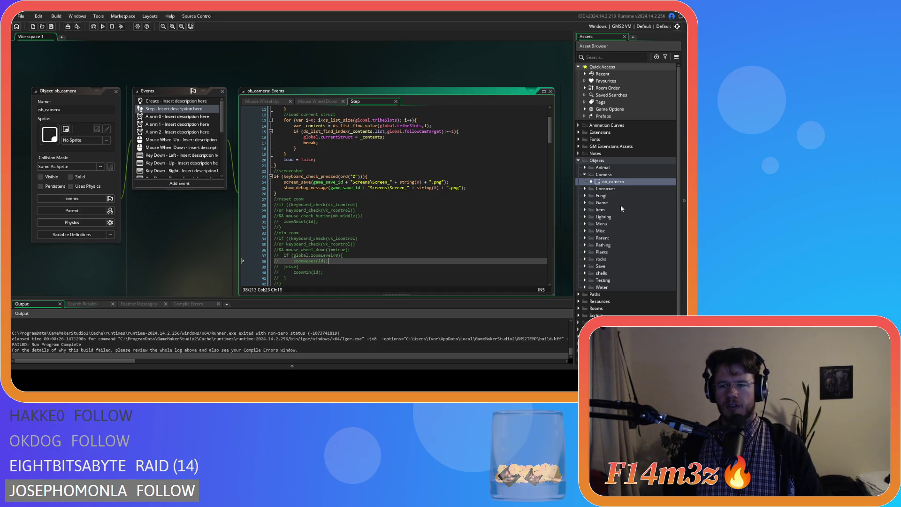
click(585, 202)
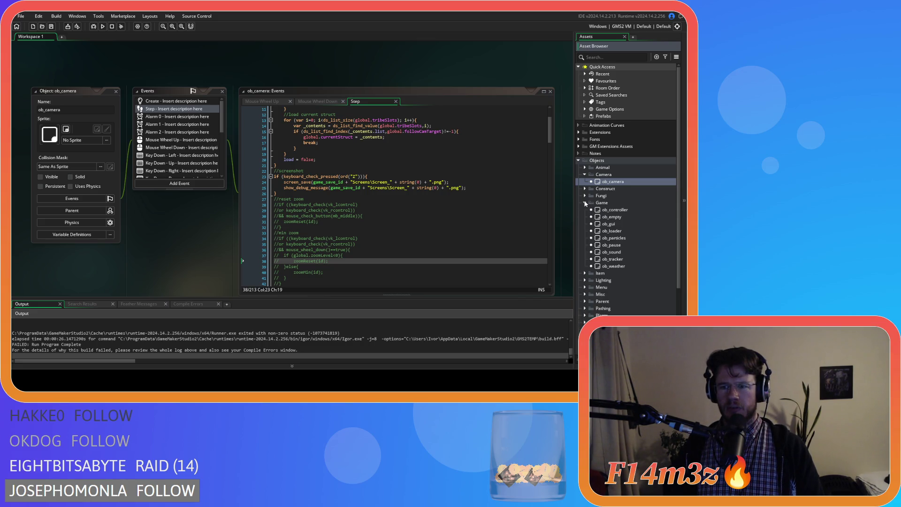
Open ob_controller and review the global.page<40 limit in its Begin Step code
click(618, 210)
double_click(619, 211)
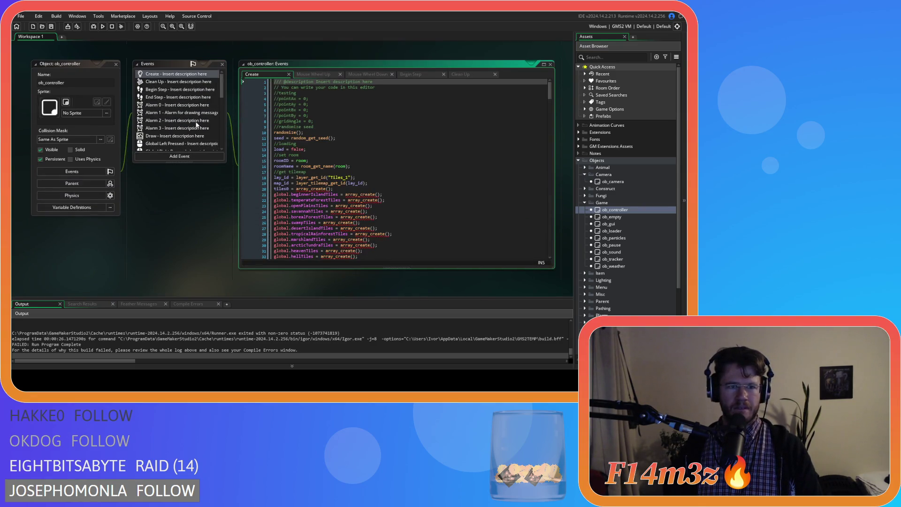
click(413, 75)
drag(418, 75, 316, 75)
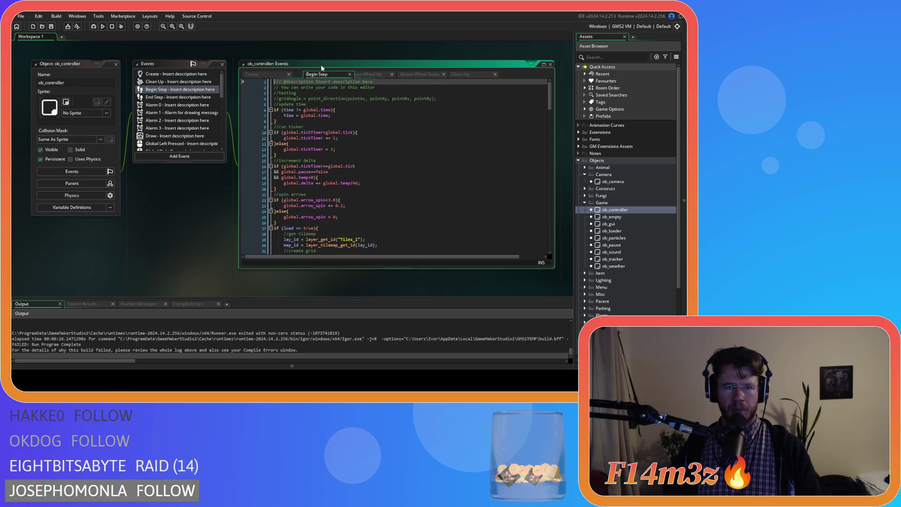
scroll(351, 145, down, 3)
scroll(352, 145, down, 13)
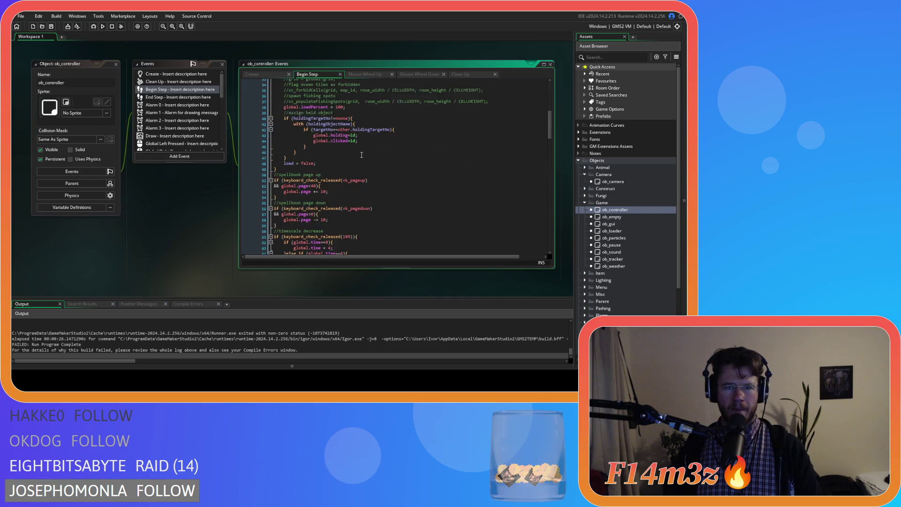
scroll(362, 155, up, 1)
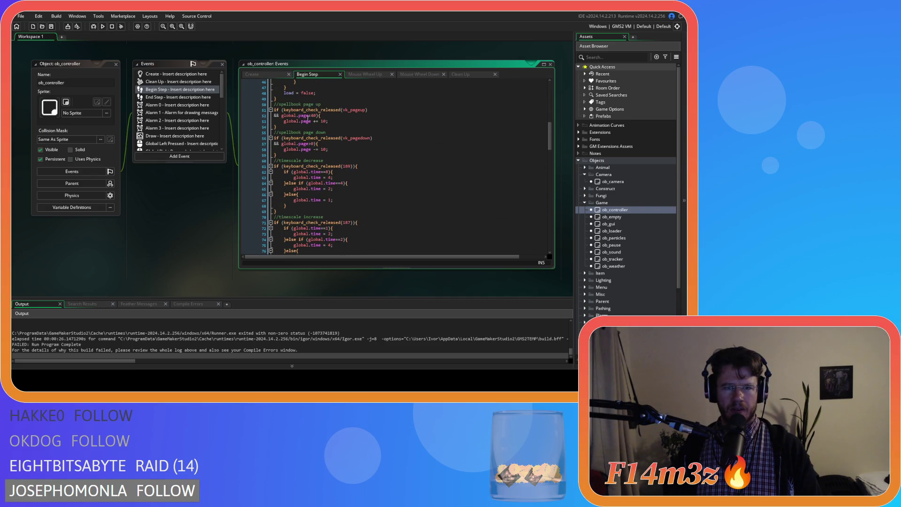
drag(318, 116, 283, 116)
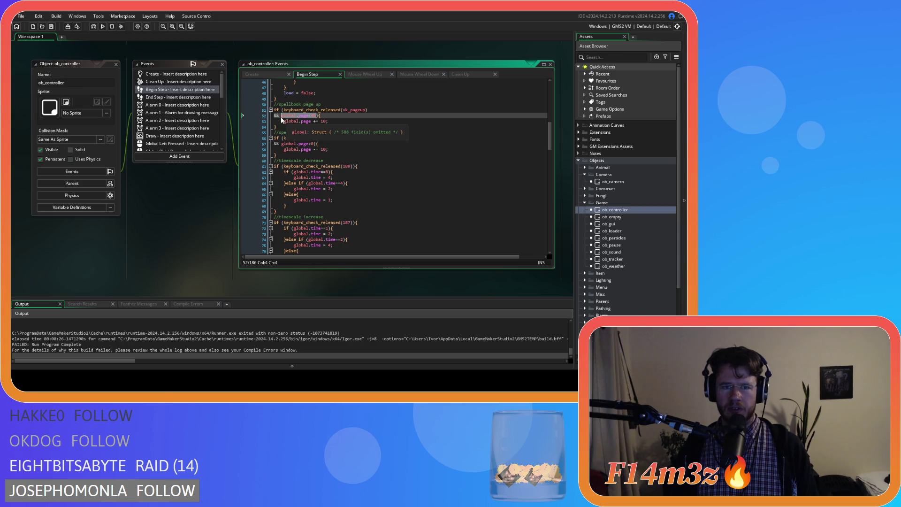
In Mouse Wheel Up, drop the '!' from both Ctrl checks and group them in parentheses
click(363, 74)
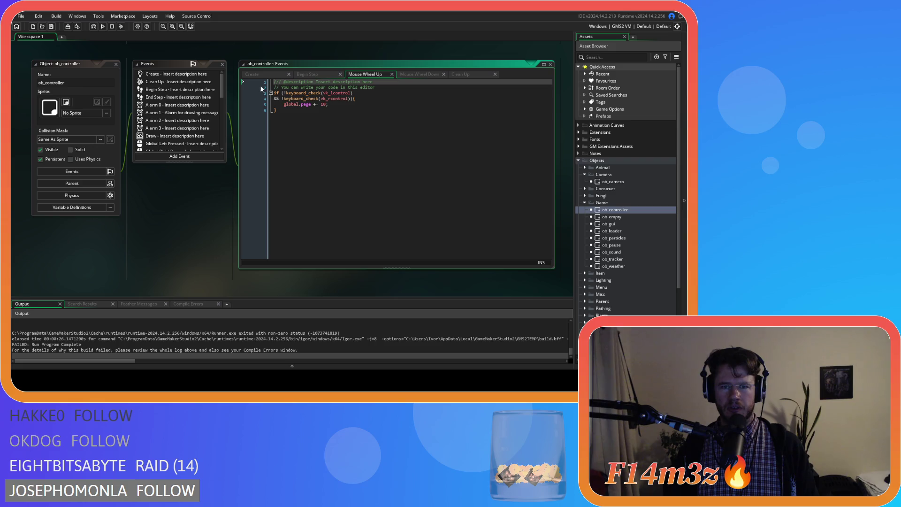
click(286, 93)
key(BackSpace)
click(284, 99)
key(BackSpace)
text(or)
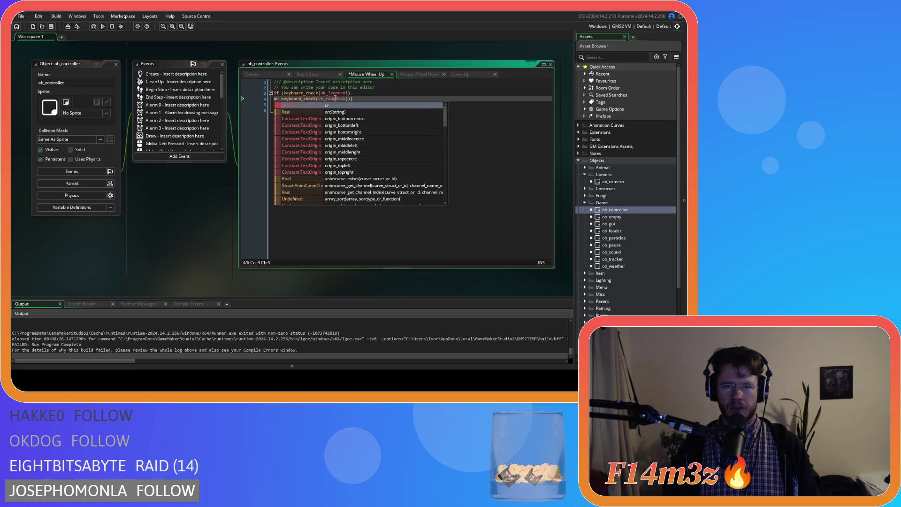
click(348, 99)
click(284, 93)
text(()
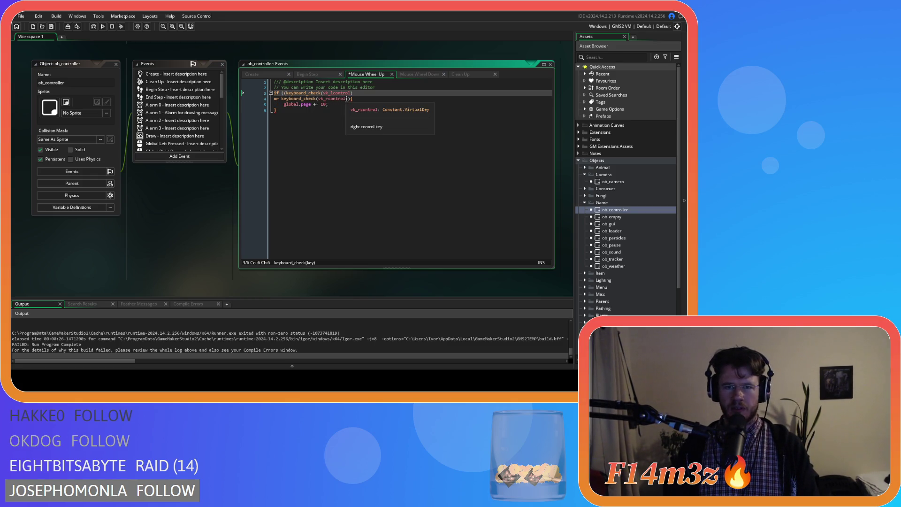
click(348, 99)
text())
key(Left)
key(Return)
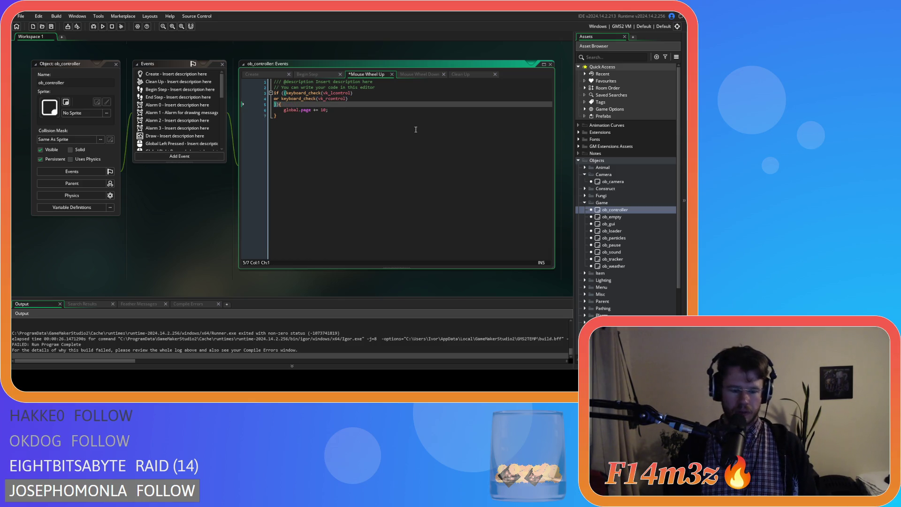
Add '&& global.page<40' to the Mouse Wheel Up condition and save
text(&& && global.page<40)
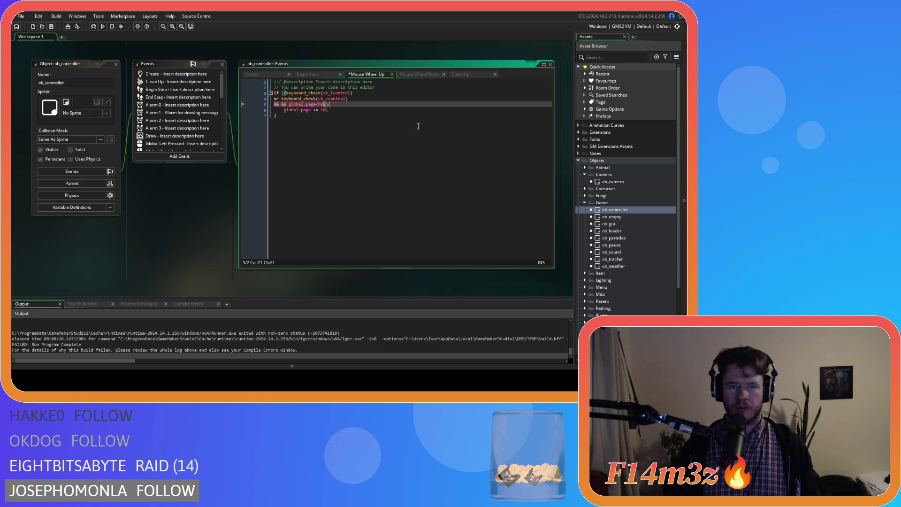
click(282, 105)
key(BackSpace)
key(BackSpace)
key(BackSpace)
click(354, 104)
key(ctrl+s)
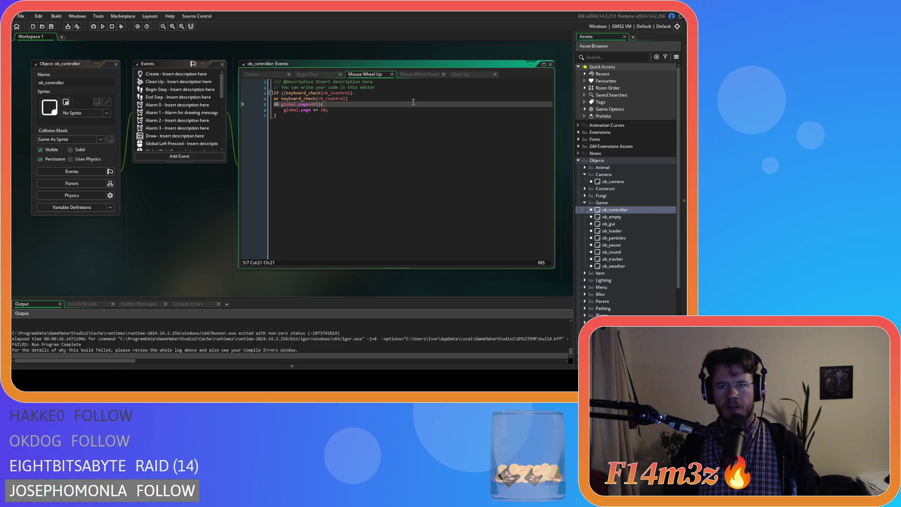
click(266, 75)
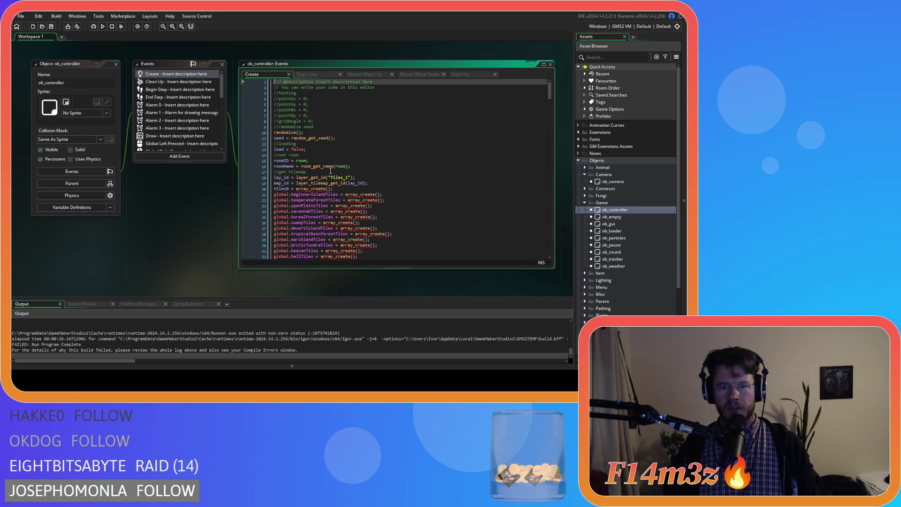
In Mouse Wheel Down, remove the '!' and wrap both Ctrl checks in parentheses
click(310, 74)
drag(314, 144, 274, 145)
click(416, 74)
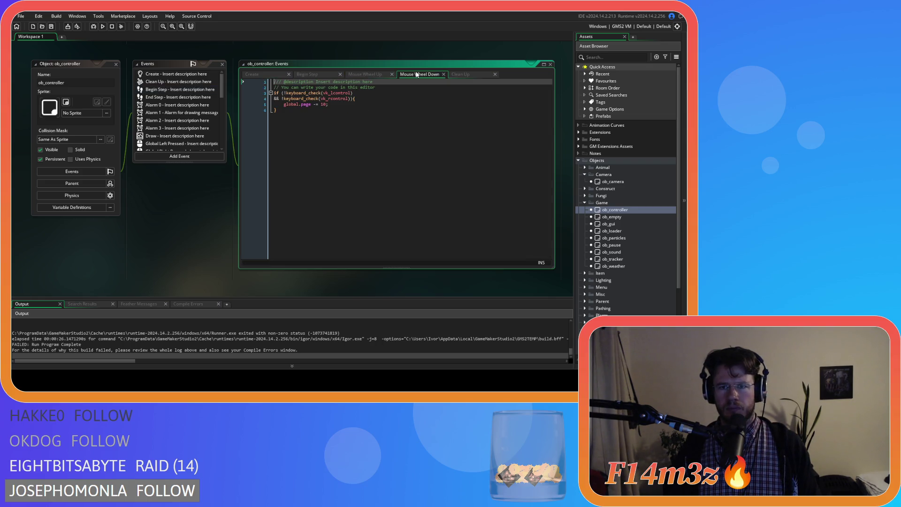
click(285, 93)
text(()
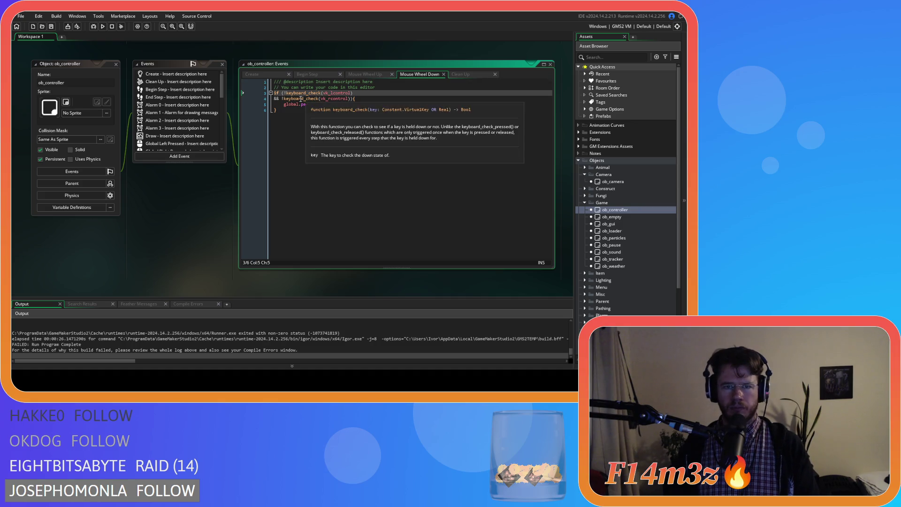
click(282, 99)
key(Delete)
click(349, 99)
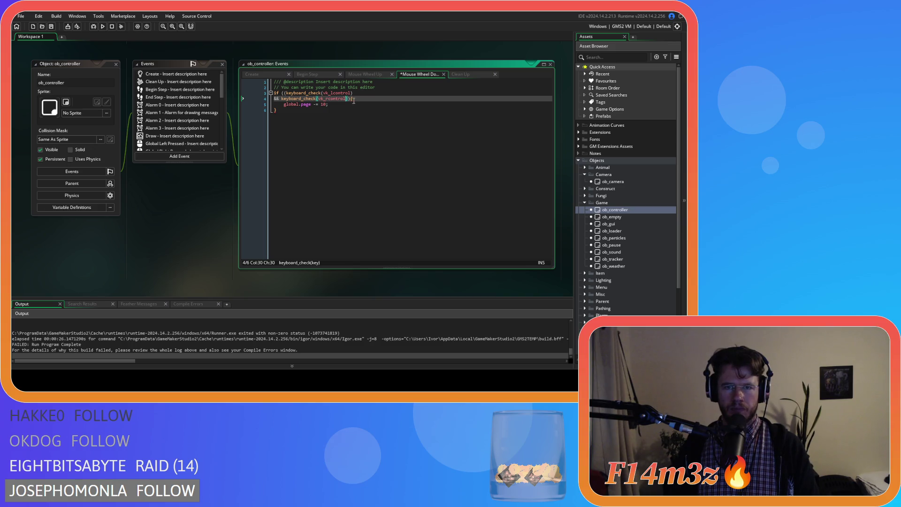
text())
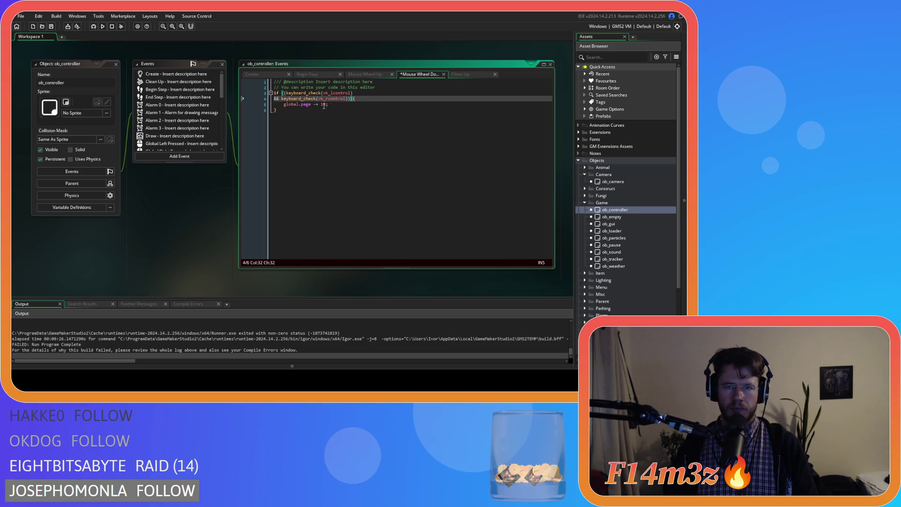
key(Return)
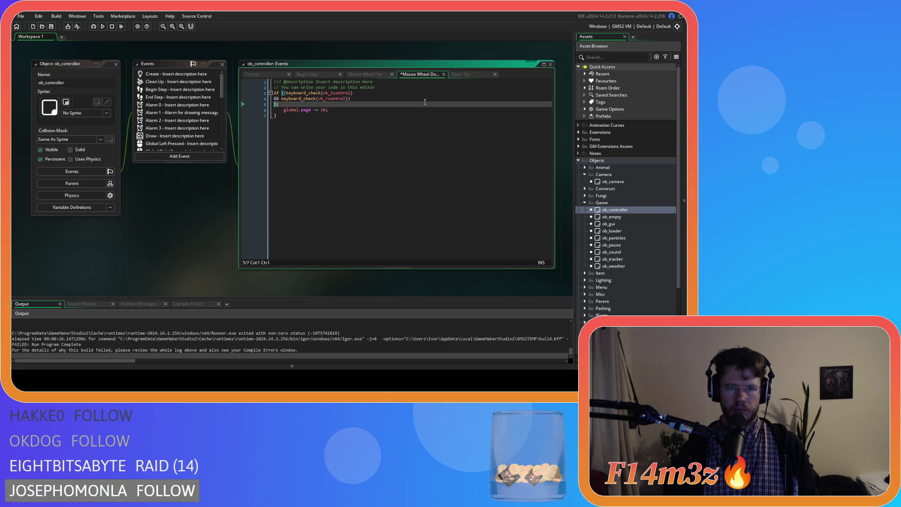
Join the Ctrl checks with 'or' and add '&& global.page>0' to the condition
double_click(277, 99)
text(or)
click(274, 105)
text(&& global.page>0)
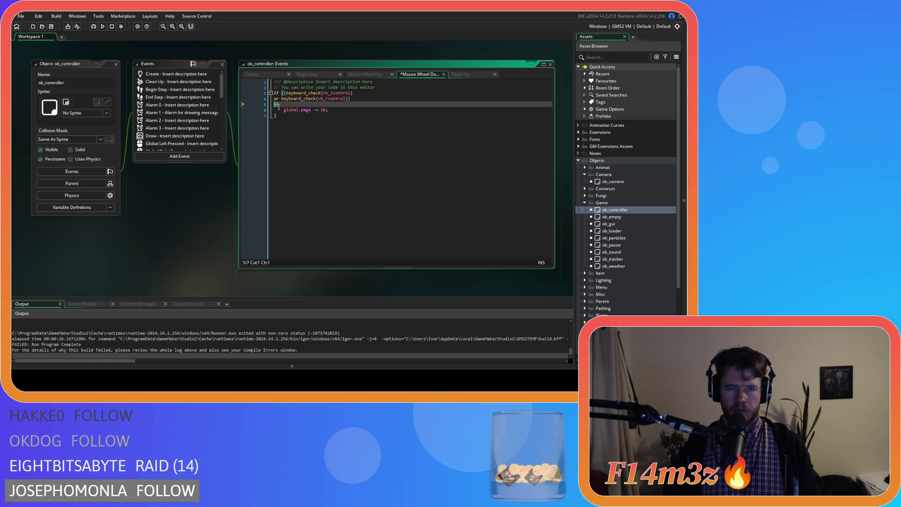
click(356, 111)
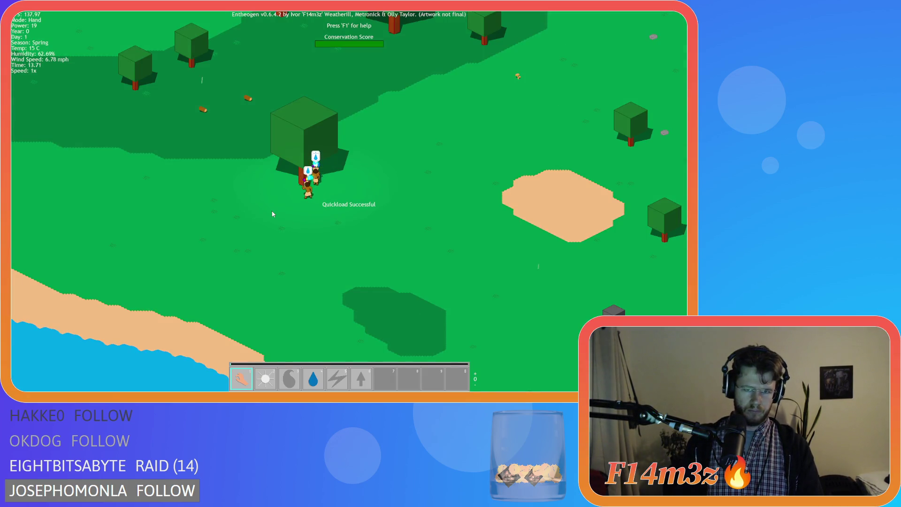
Test camera zoom in the running game by scrolling the mouse wheel up and down
scroll(272, 214, down, 10)
scroll(272, 214, up, 10)
scroll(272, 214, down, 10)
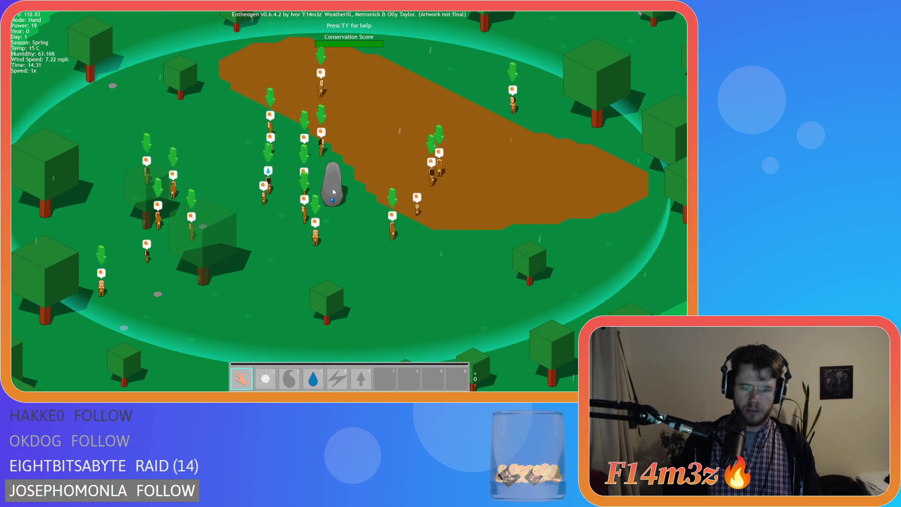
scroll(336, 199, up, 3)
scroll(337, 198, down, 10)
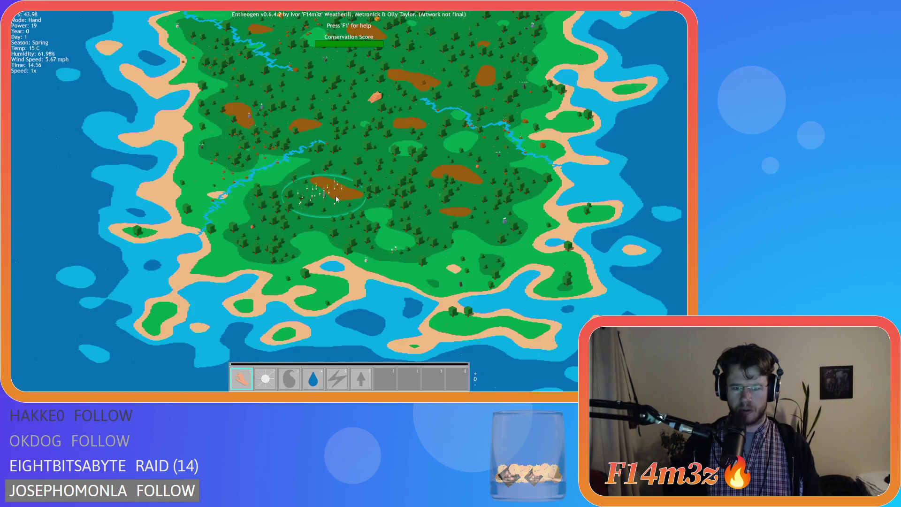
scroll(336, 198, up, 6)
scroll(336, 199, down, 8)
scroll(336, 199, up, 8)
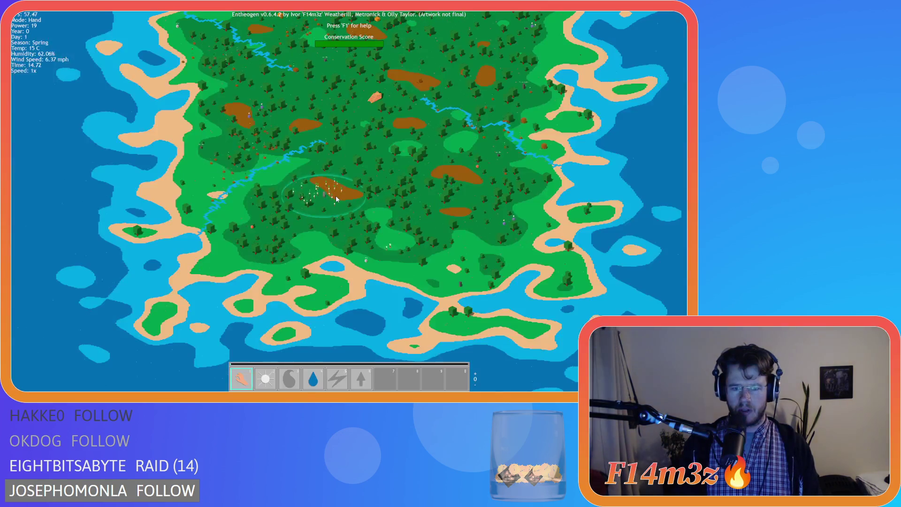
scroll(337, 199, up, 3)
scroll(336, 199, down, 8)
scroll(336, 198, up, 10)
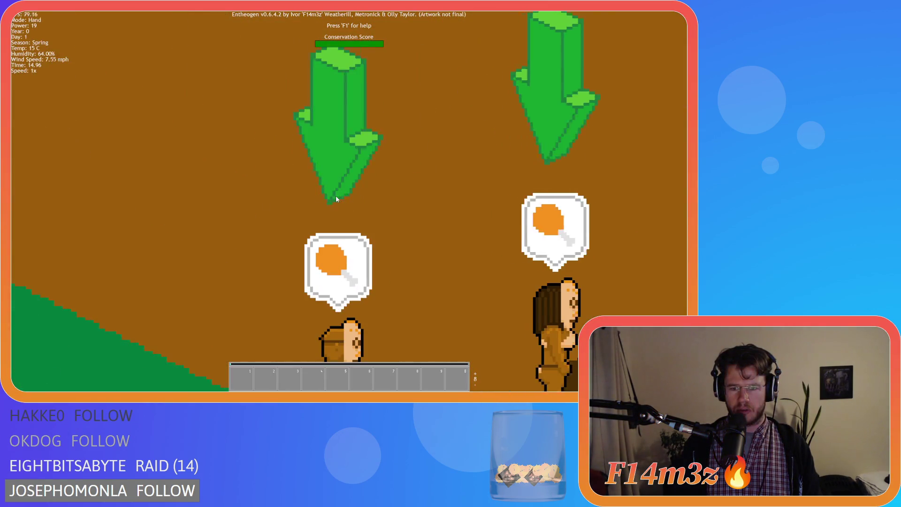
scroll(336, 199, down, 2)
scroll(336, 198, down, 8)
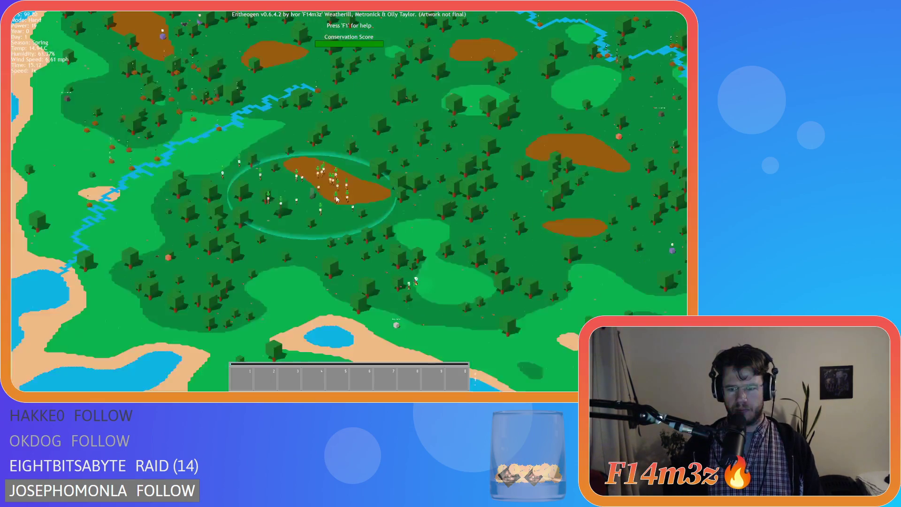
scroll(336, 199, up, 4)
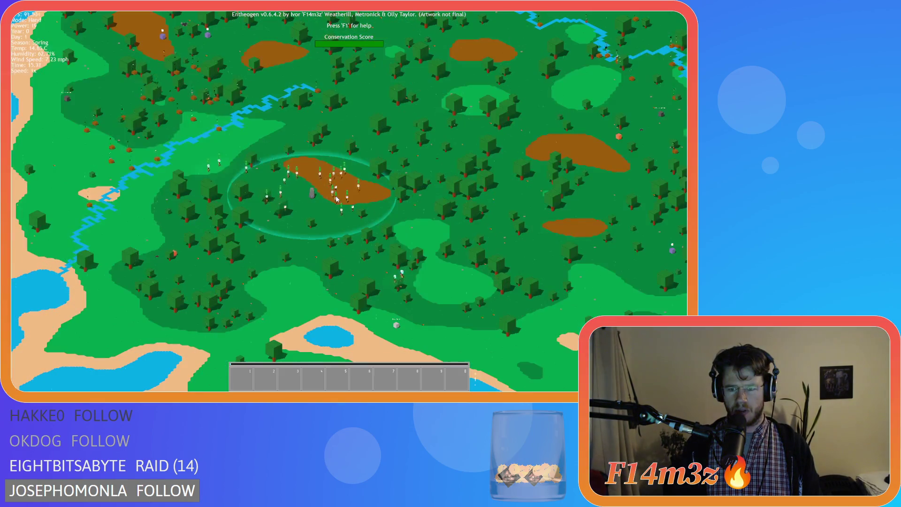
scroll(336, 198, up, 6)
scroll(337, 199, down, 2)
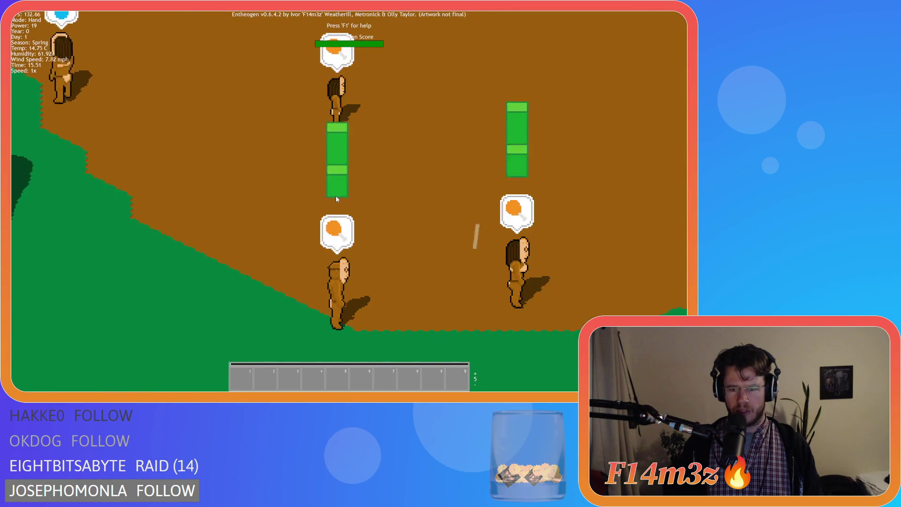
scroll(336, 199, up, 8)
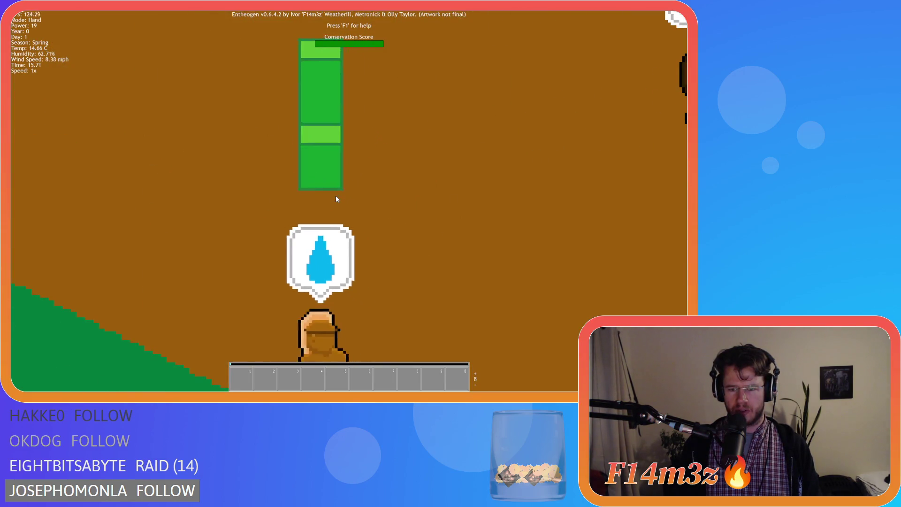
scroll(336, 199, down, 15)
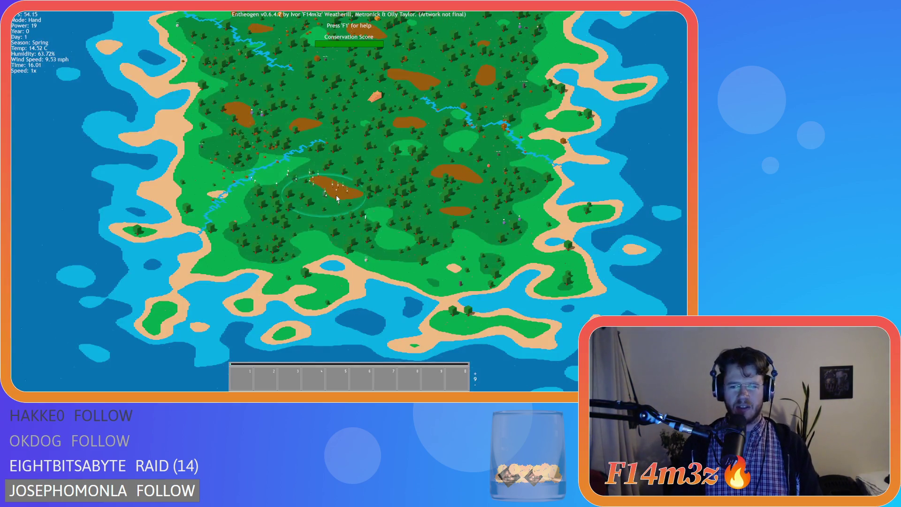
Quit the game with Esc and Y and return to the Mouse Wheel Down code
key(Escape)
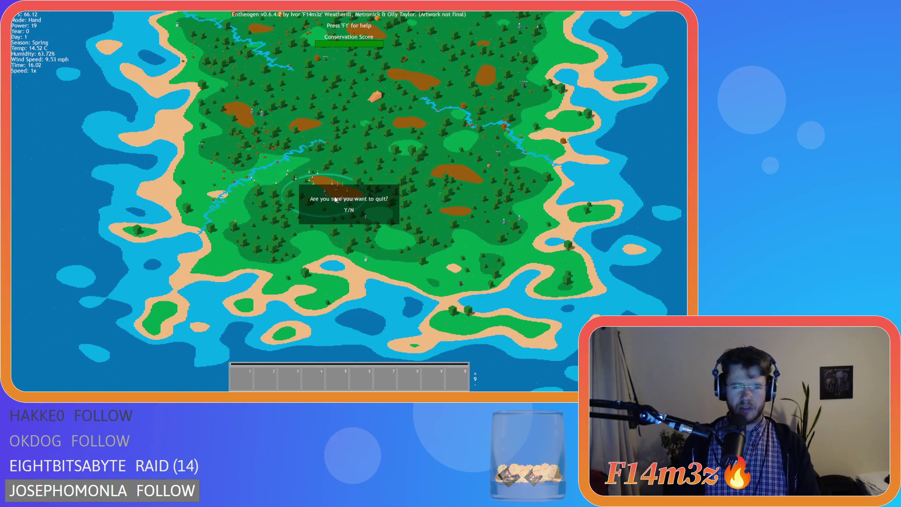
key(y)
click(349, 103)
click(346, 117)
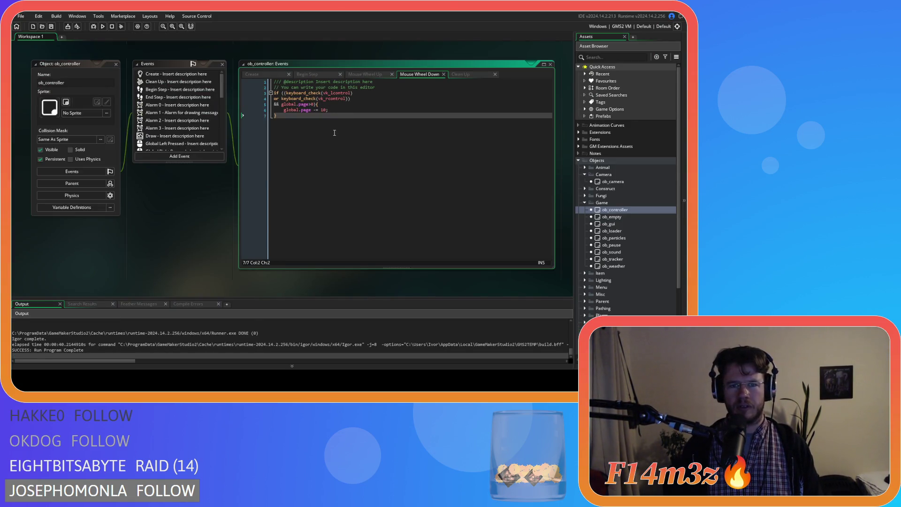
Inspect the global.page<40 condition in ob_controller's Mouse Wheel Up code
click(324, 100)
click(324, 105)
click(324, 100)
click(362, 74)
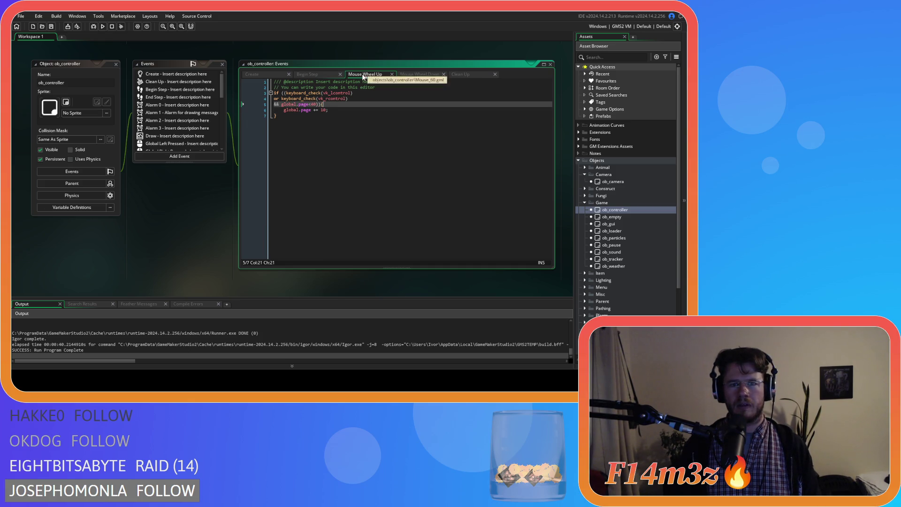
click(343, 105)
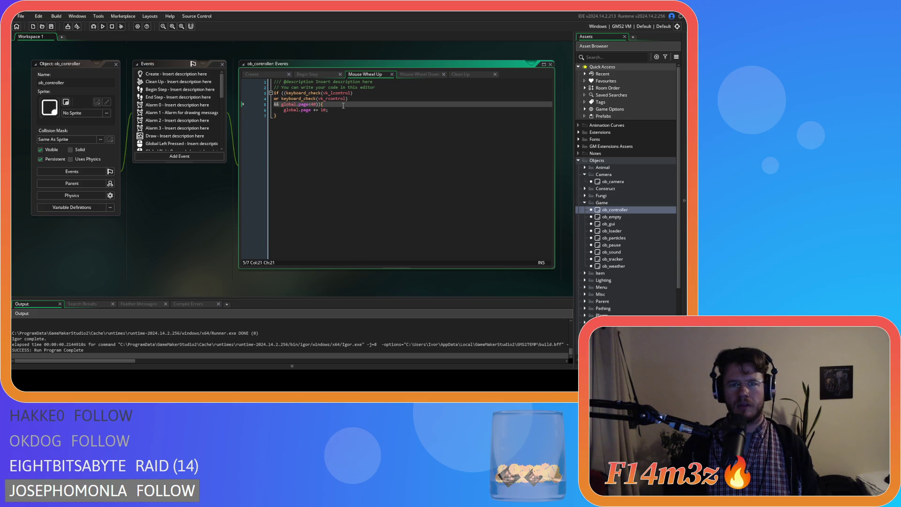
click(338, 115)
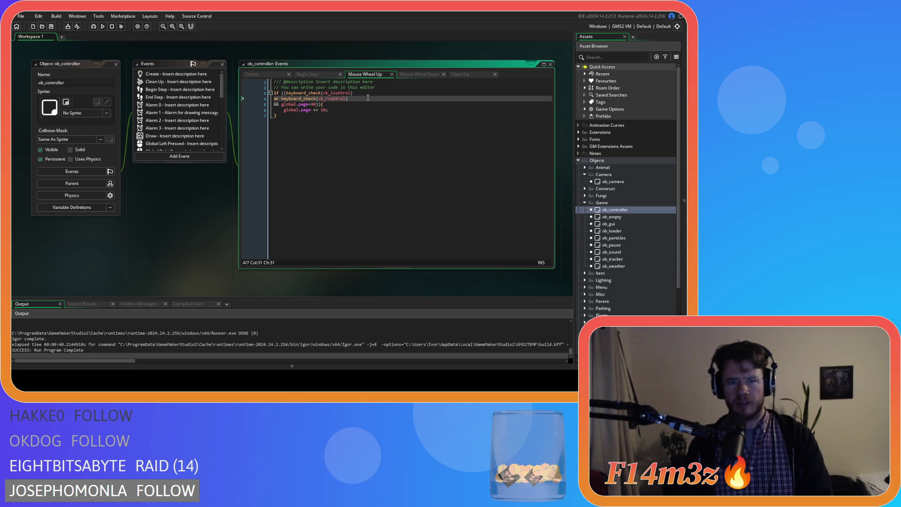
click(294, 104)
double_click(295, 104)
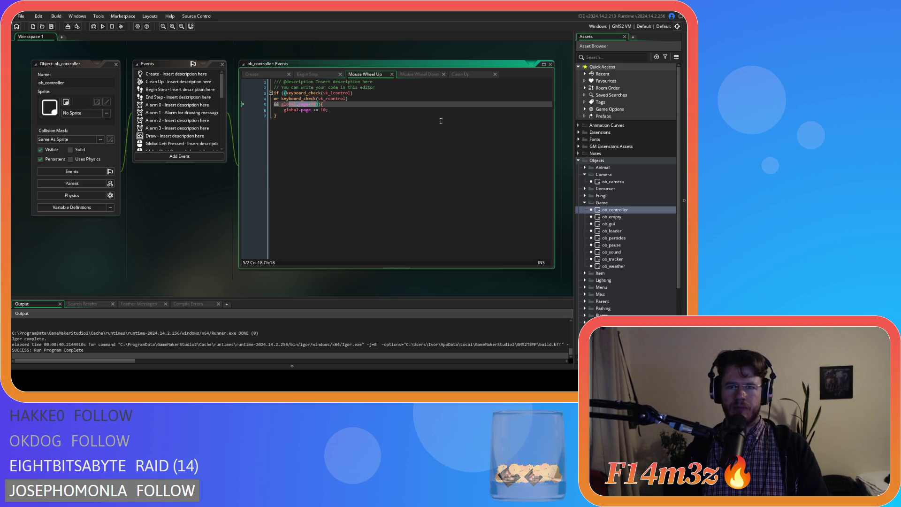
click(311, 127)
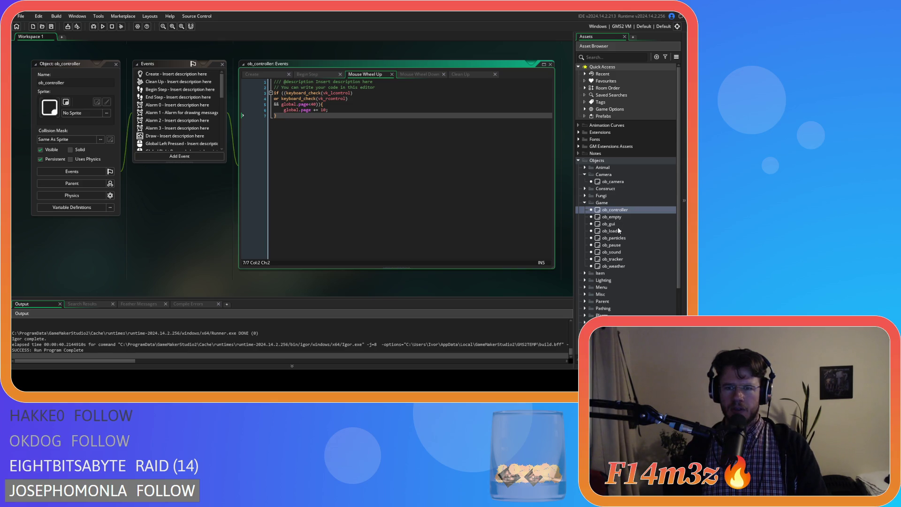
double_click(620, 181)
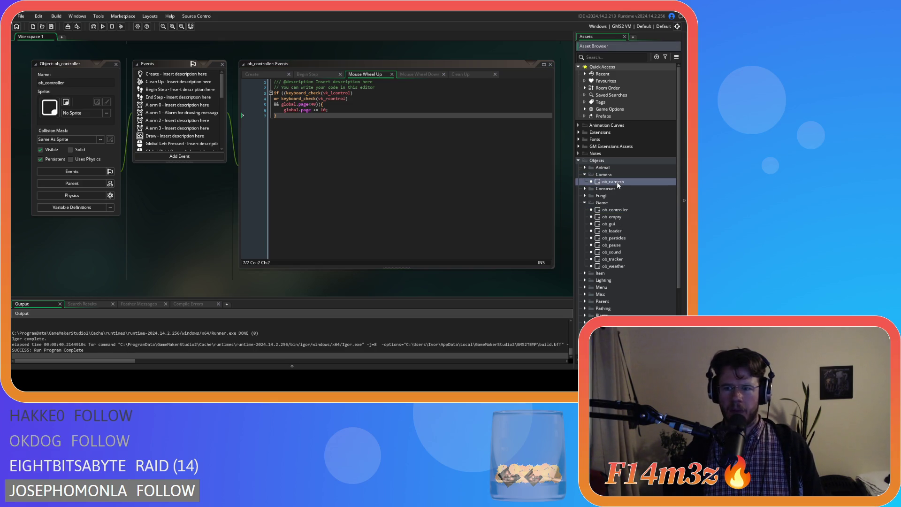
Wrap ob_camera's Mouse Wheel Up zoomIn(id) in an uncommented no-Ctrl check and save
click(281, 74)
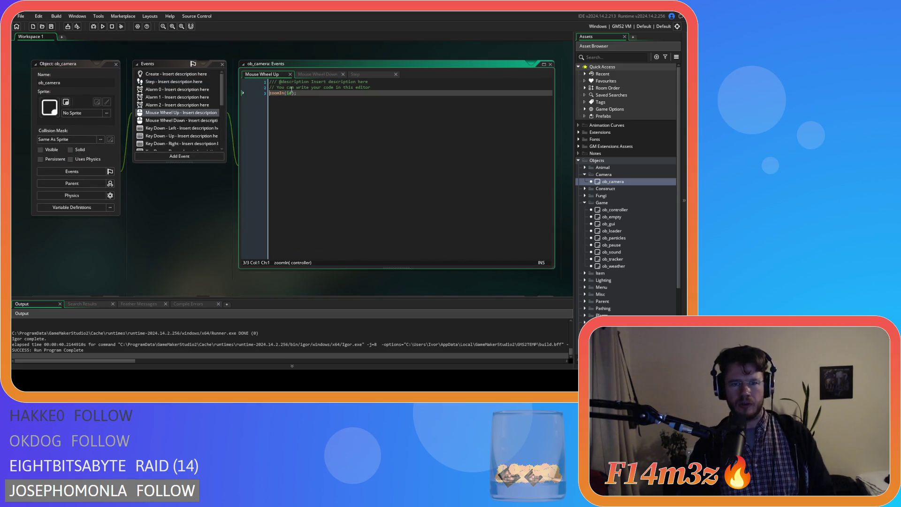
text(//if (!keyboard_check(vk_lcontrol) //&& !keyboard_check(vk_rcontrol)){)
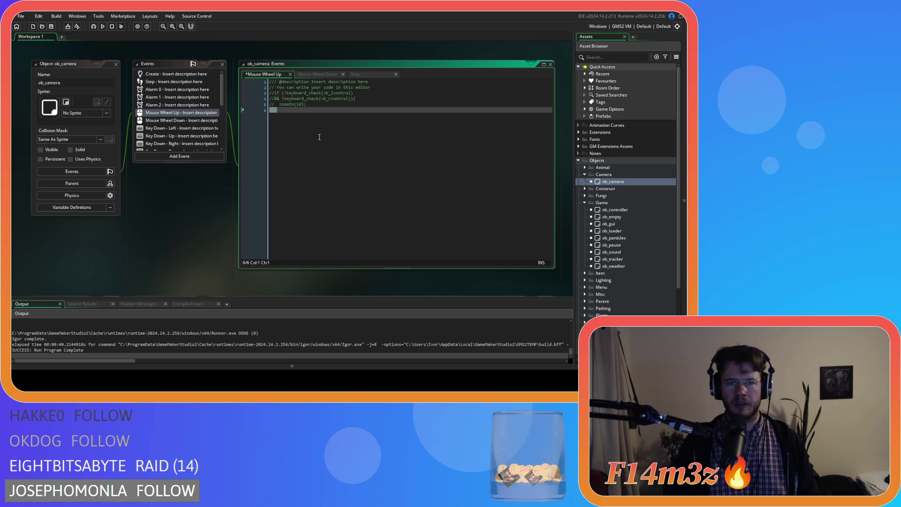
drag(319, 136, 236, 94)
key(ctrl+shift+k)
click(366, 141)
key(ctrl+s)
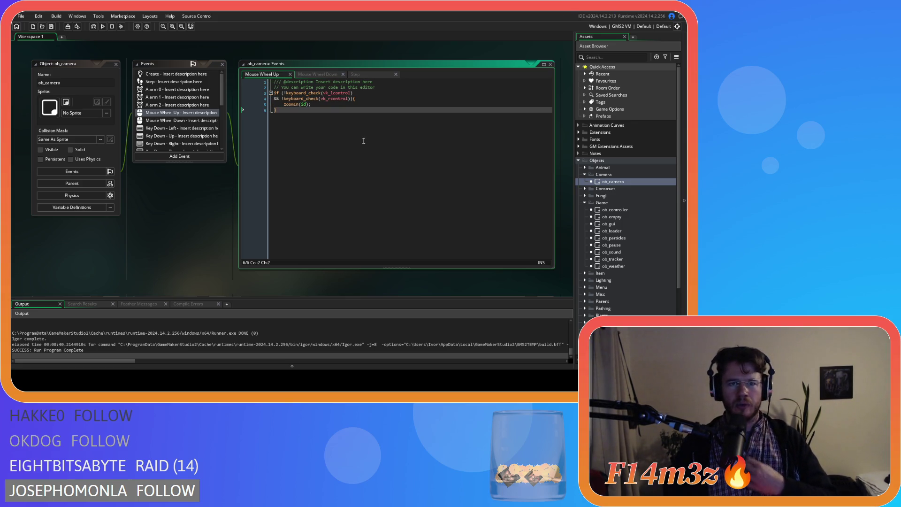
Apply the same no-Ctrl check around zoomOut(id) in ob_camera's Mouse Wheel Down
click(316, 74)
key(ctrl+z)
key(ctrl+z)
key(ctrl+z)
drag(318, 136, 238, 97)
key(ctrl+y)
key(ctrl+y)
key(ctrl+y)
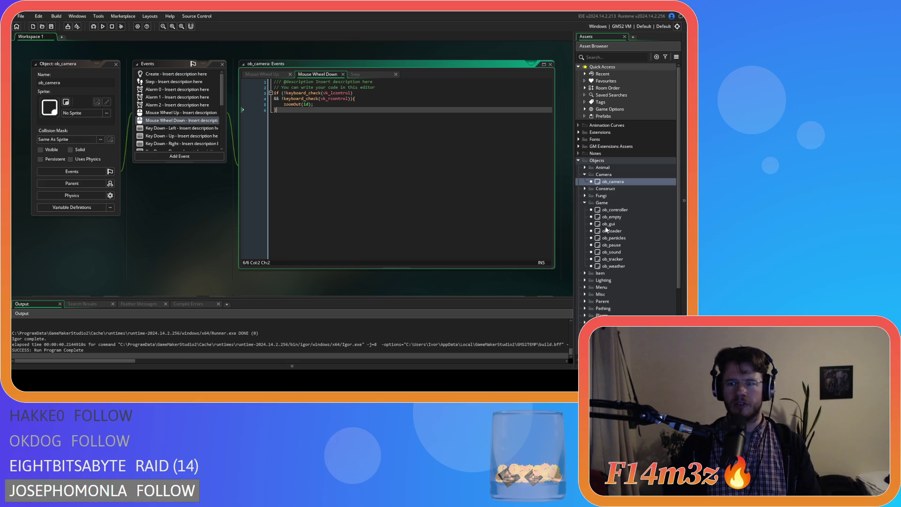
double_click(614, 210)
click(322, 157)
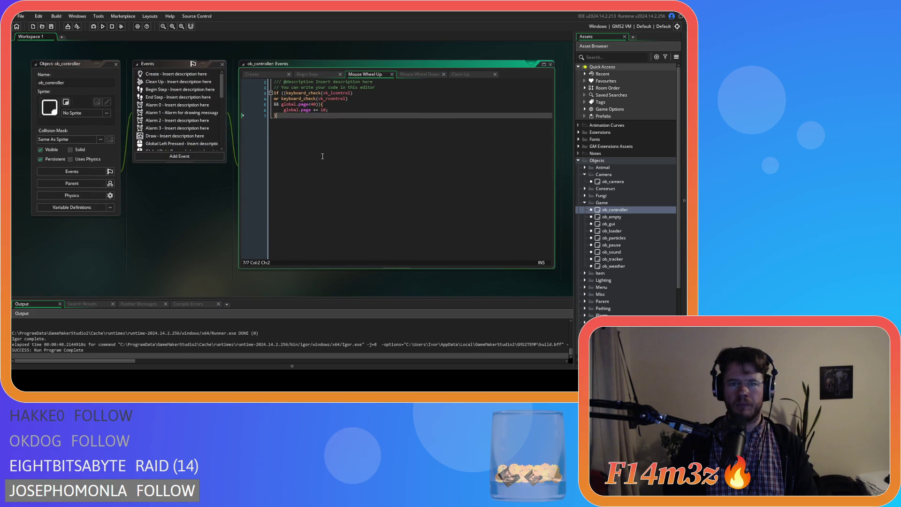
Review the page increment line in ob_controller's Mouse Wheel Up code
mouse_move(289, 109)
mouse_down()
mouse_move(339, 111)
mouse_move(300, 105)
mouse_move(317, 107)
mouse_up()
click(317, 107)
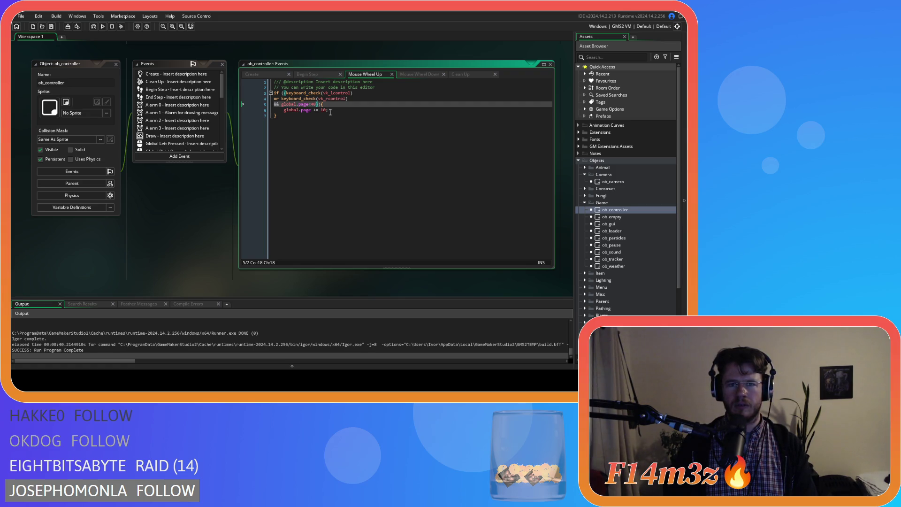
click(331, 111)
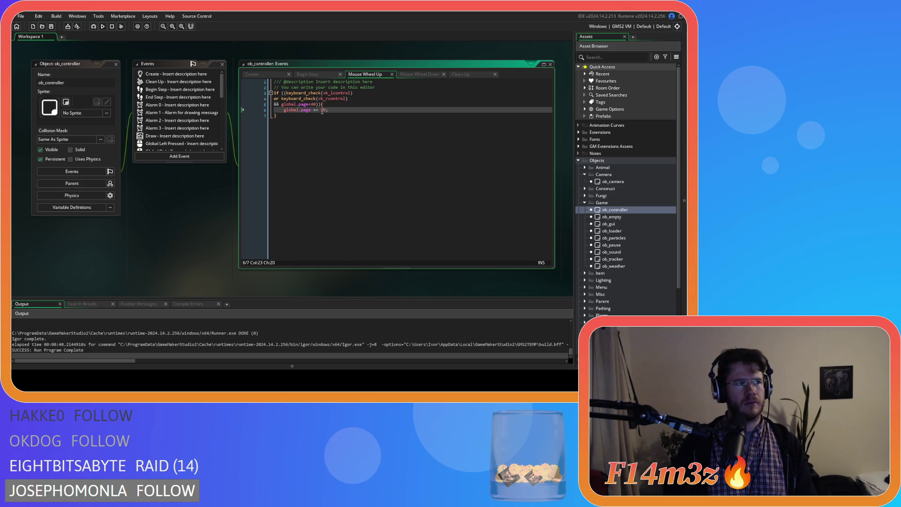
Show the Begin Step page-up/down key checks and start a fresh test build with F5
click(307, 74)
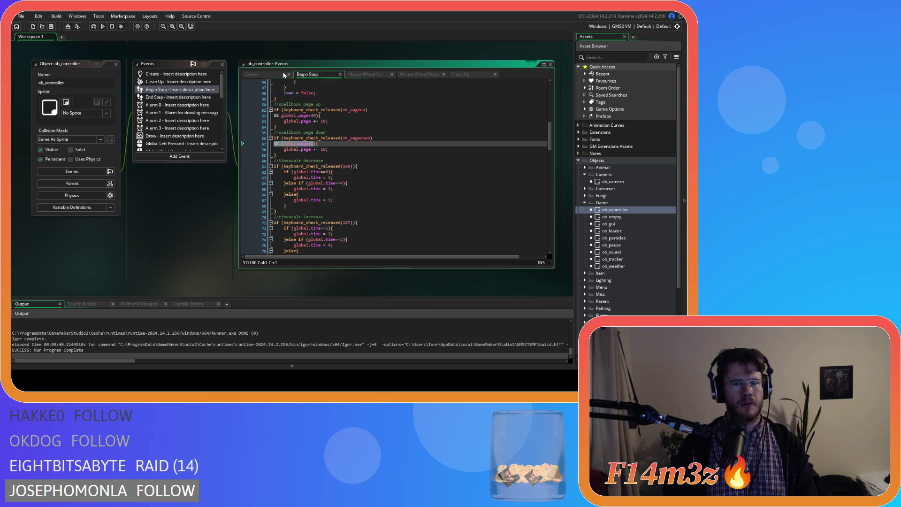
click(366, 154)
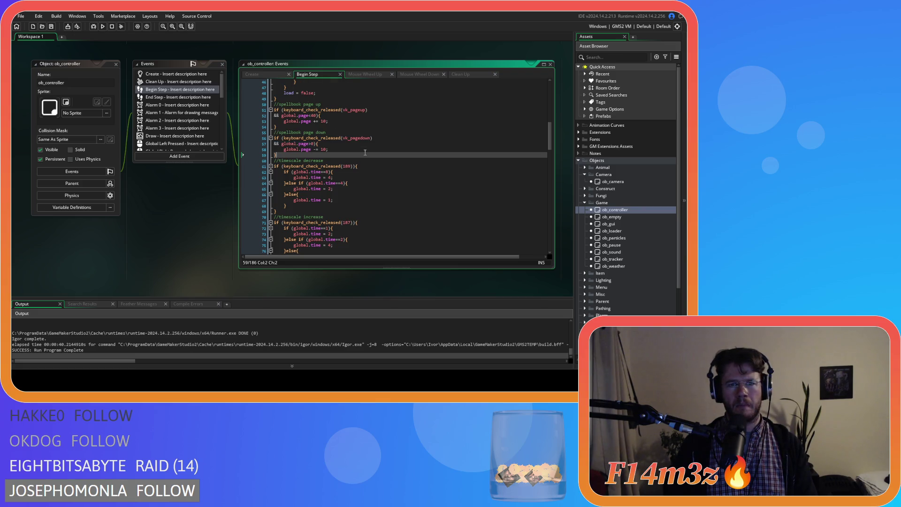
drag(291, 110, 313, 110)
key(F5)
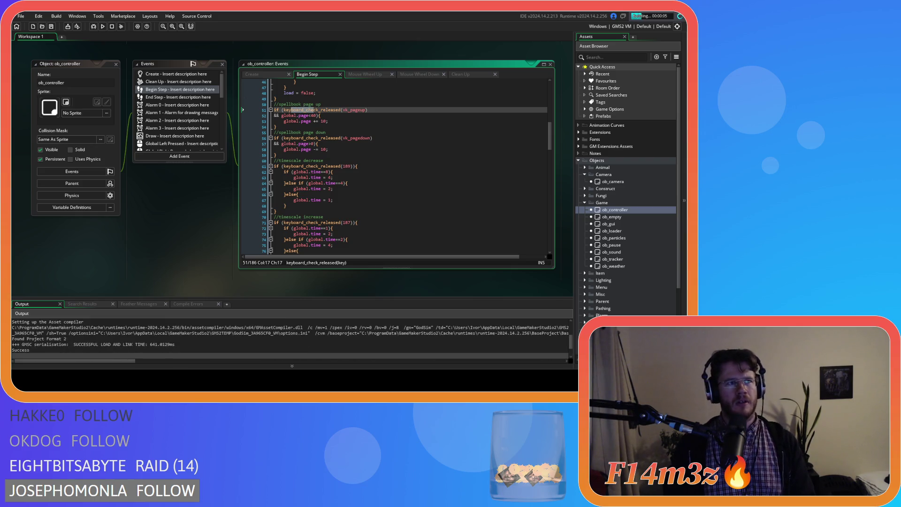
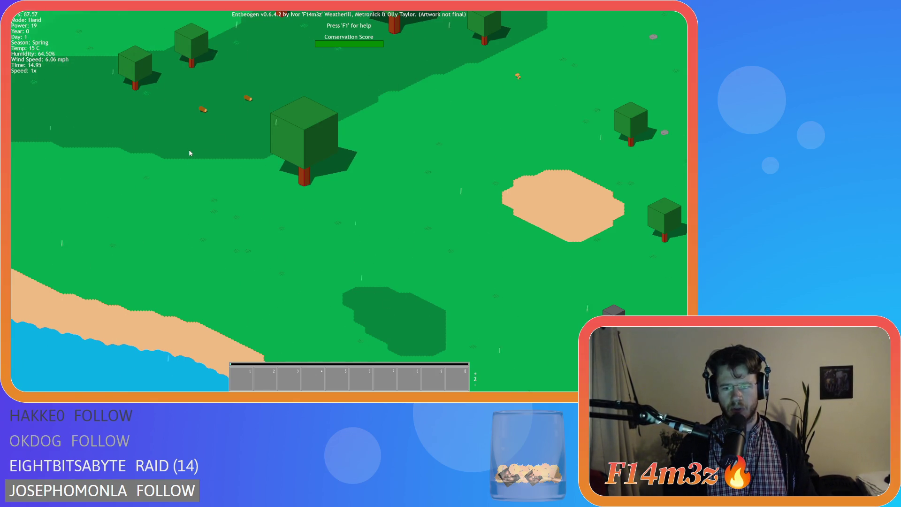
Bring up Entheogen's quit prompt to end the running test build
key(Escape)
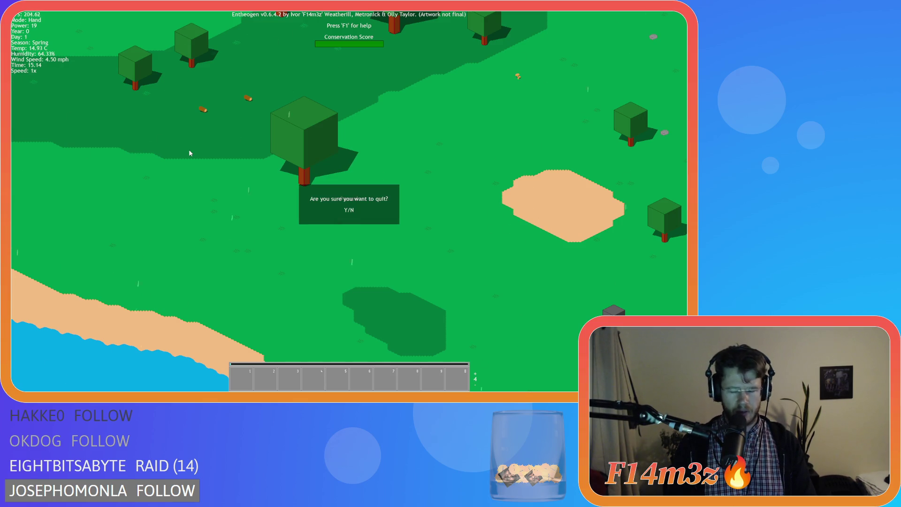
Confirm quitting the game, then inspect the closing parenthesis on line 4 of Mouse Wheel Up
key(y)
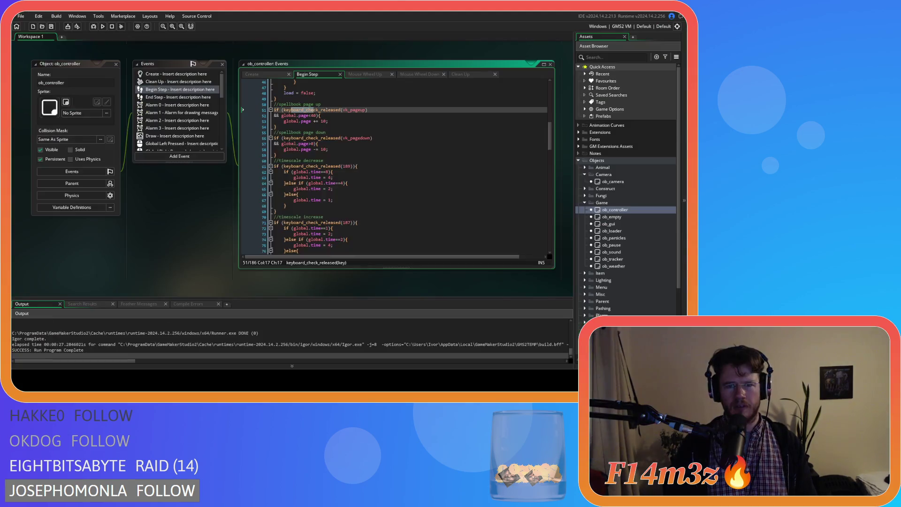
click(328, 149)
click(333, 121)
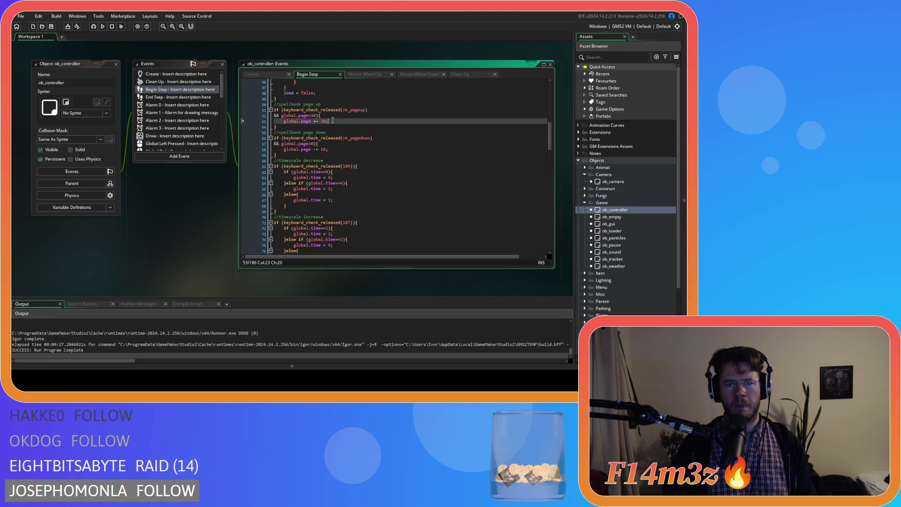
click(354, 74)
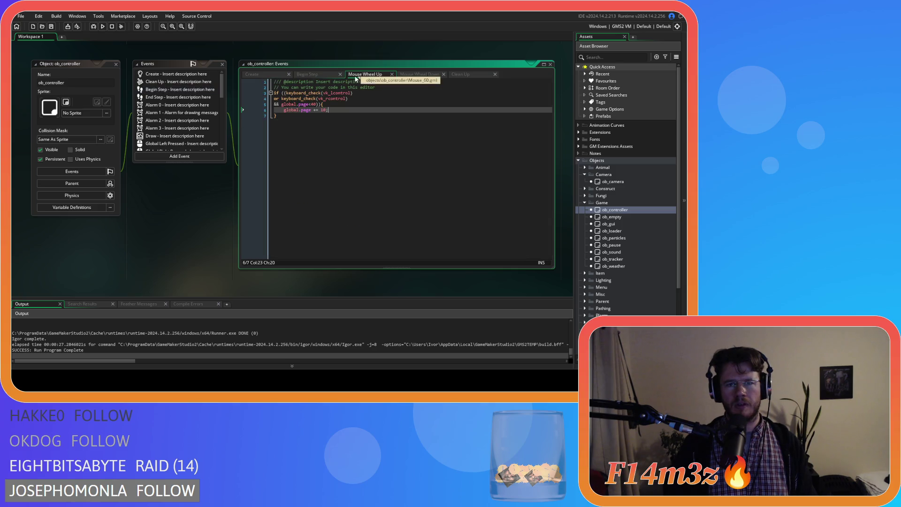
click(351, 99)
key(Left)
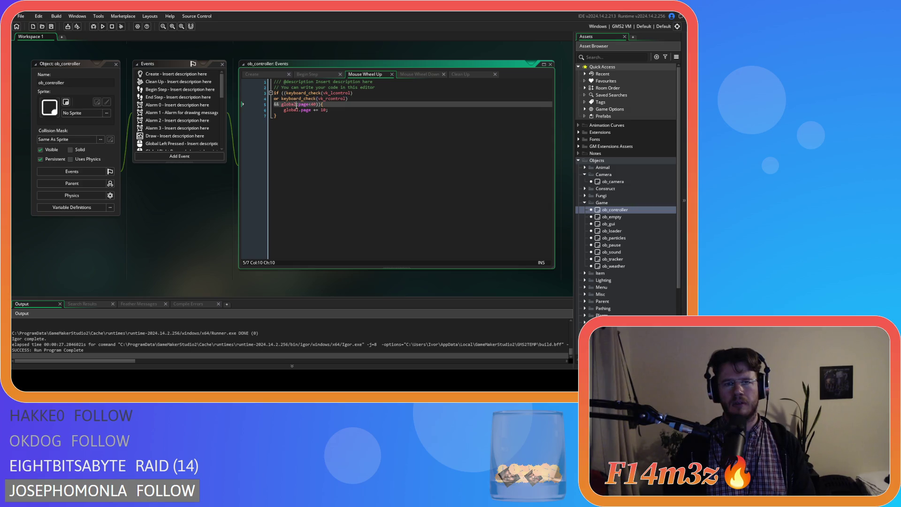
Compare Begin Step's page-up code with Mouse Wheel Up, then delete the stray parenthesis after 40
click(306, 74)
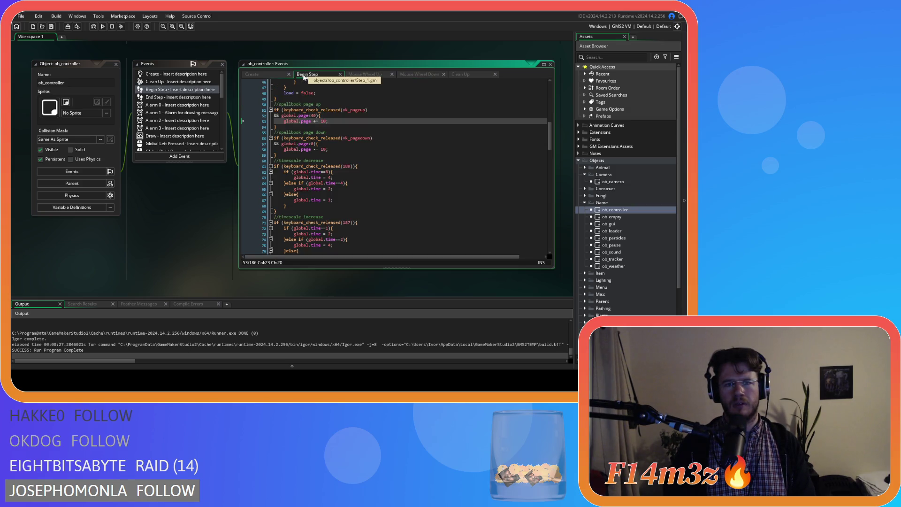
click(353, 74)
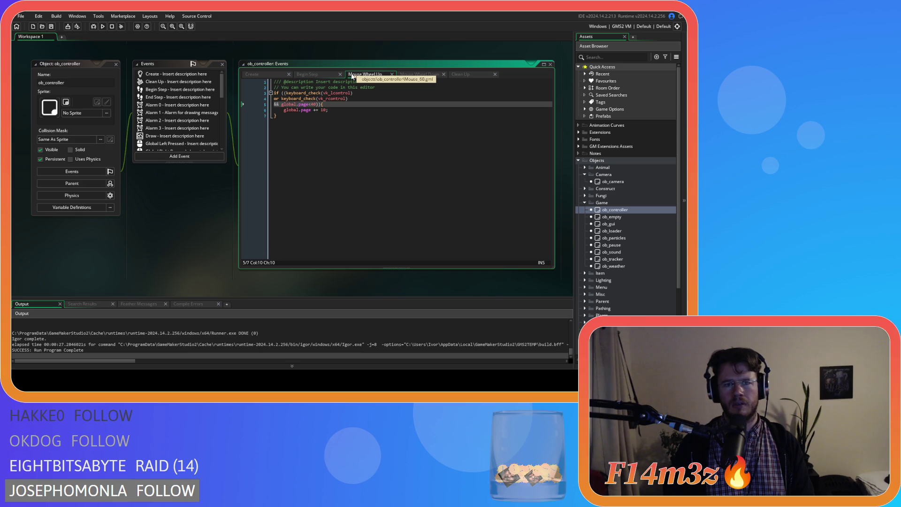
click(322, 75)
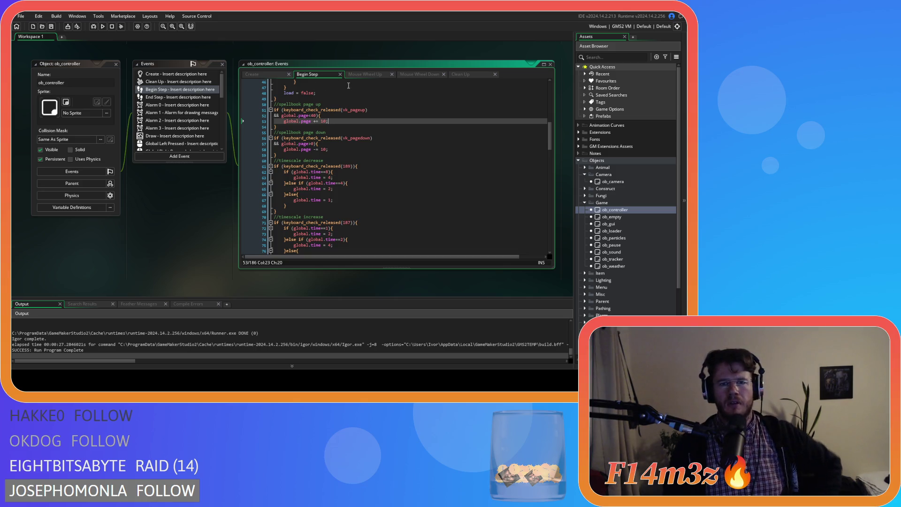
click(359, 75)
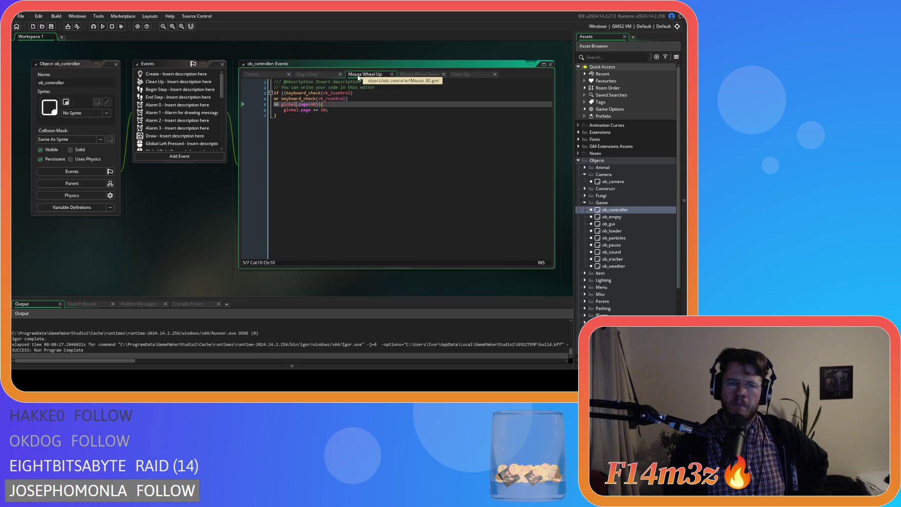
click(317, 75)
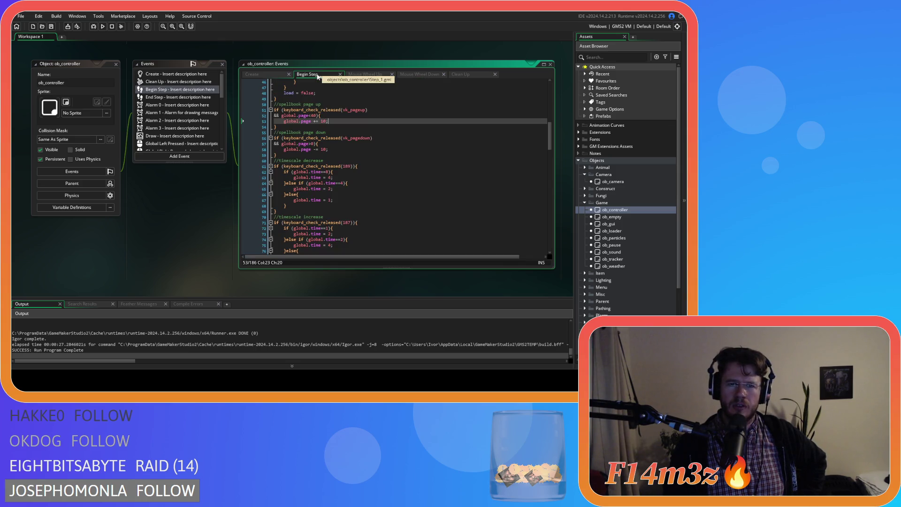
click(357, 74)
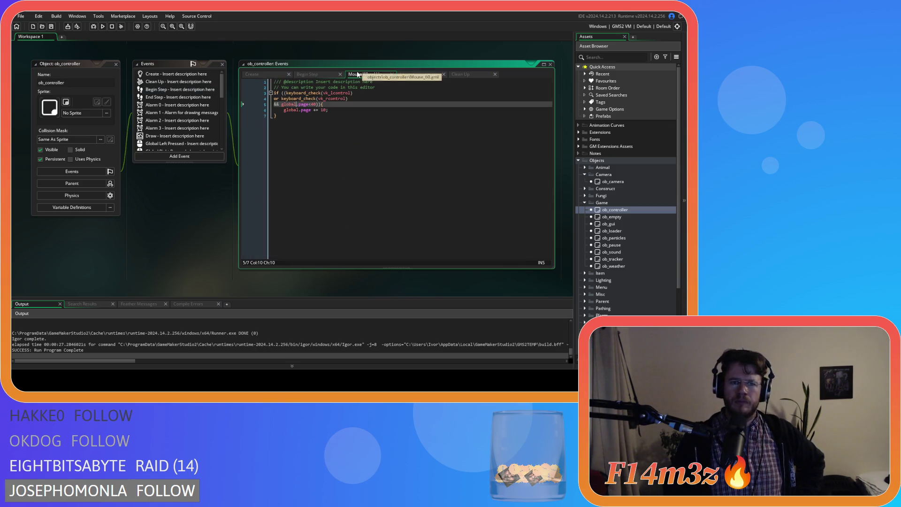
click(322, 75)
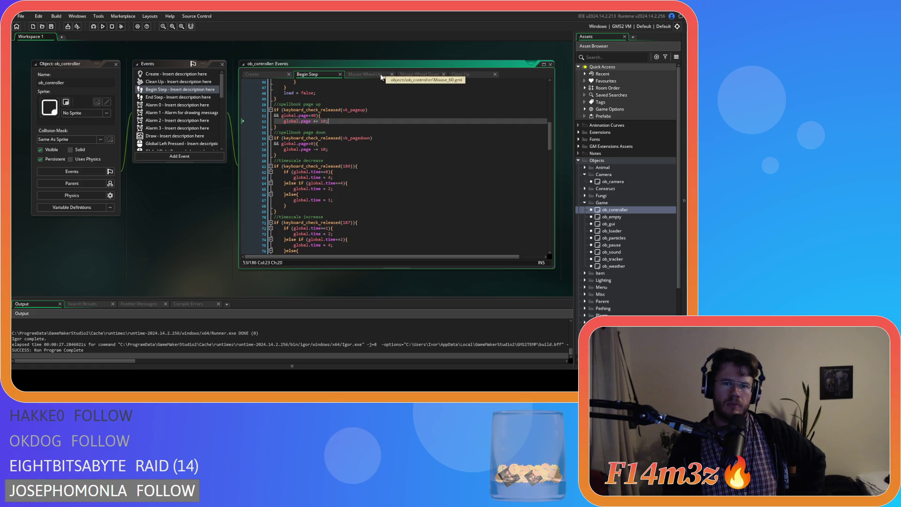
click(382, 75)
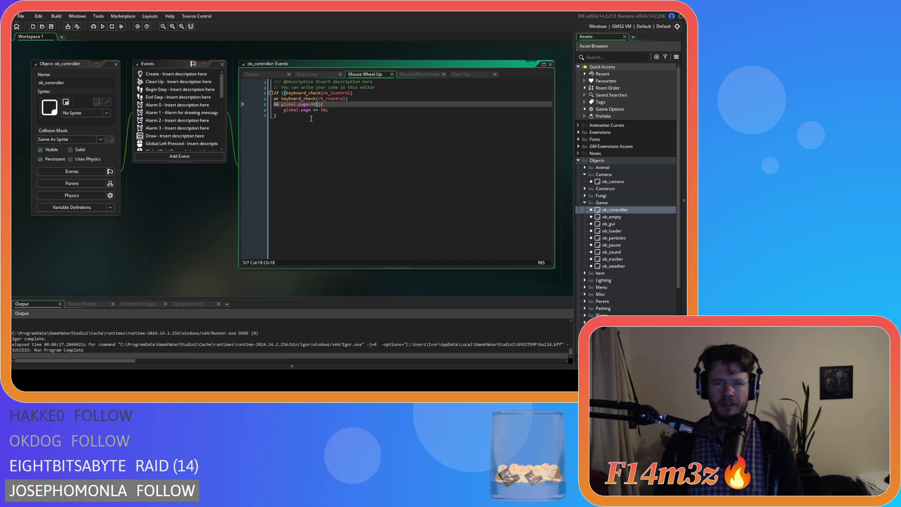
key(Delete)
Close the Ctrl-key group at line 4's end, check Mouse Wheel Down, and run a test build
click(355, 99)
text())
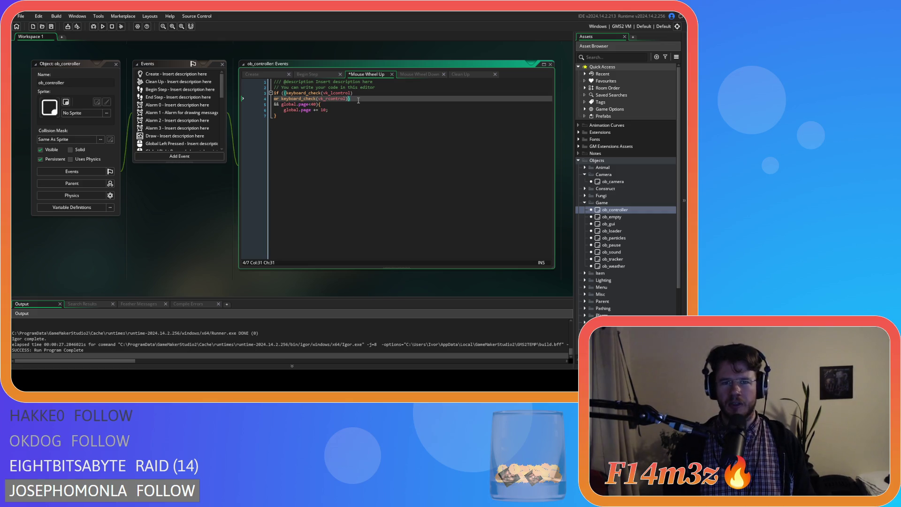
click(405, 71)
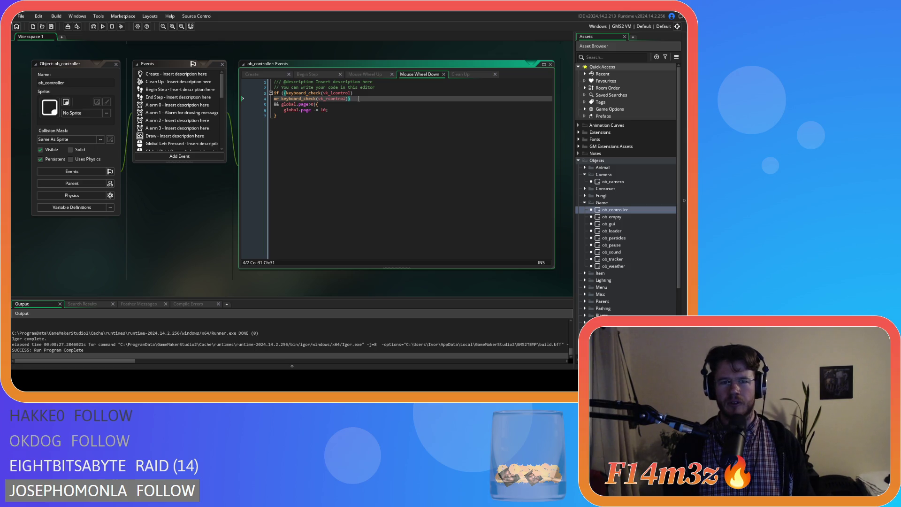
key(F5)
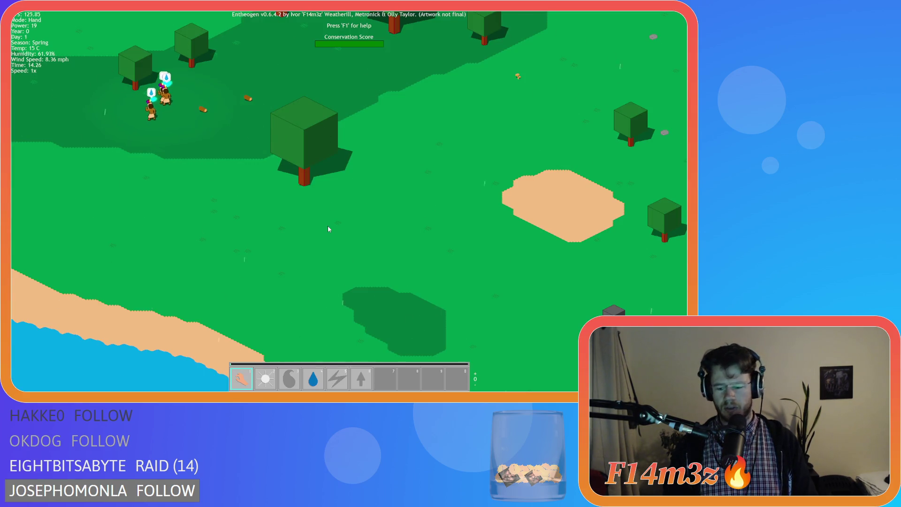
Scroll the wheel up and down repeatedly to flip the spellbook hotbar pages, then quit the game
scroll(328, 227, up, 3)
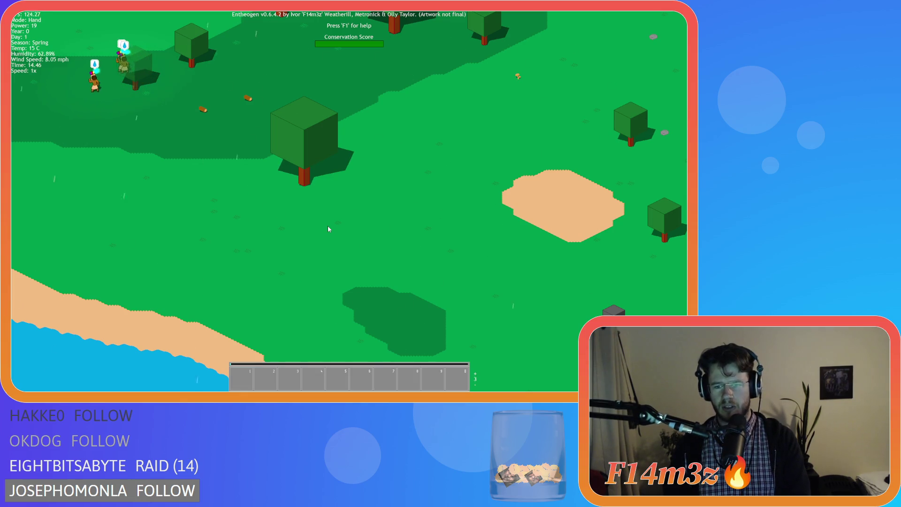
scroll(327, 226, down, 3)
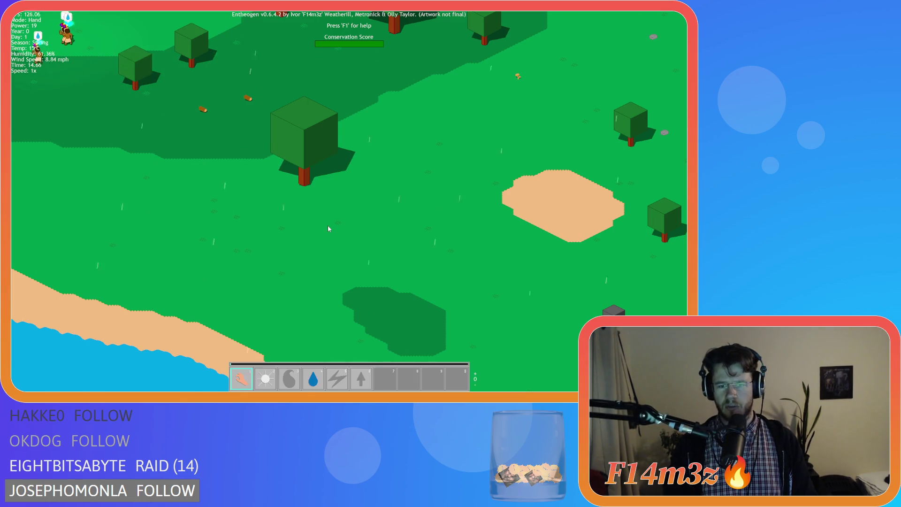
scroll(328, 229, up, 3)
scroll(328, 229, down, 3)
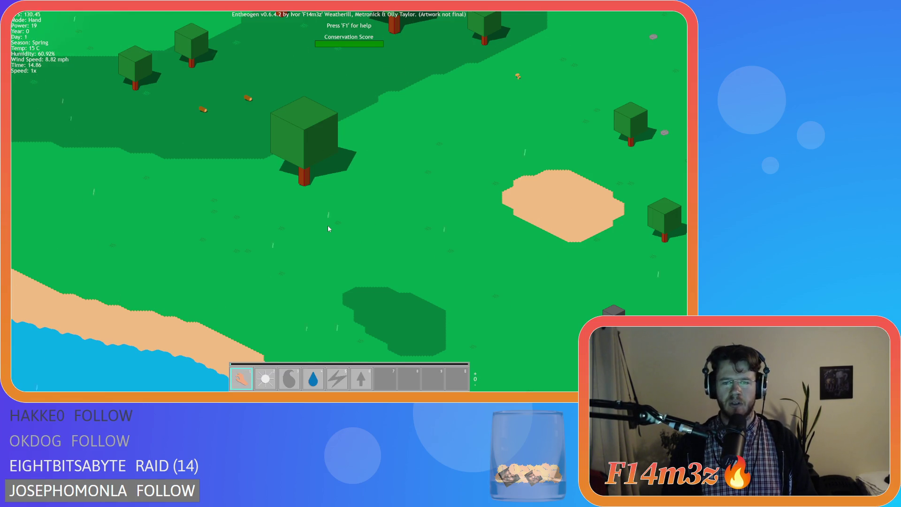
scroll(328, 229, up, 2)
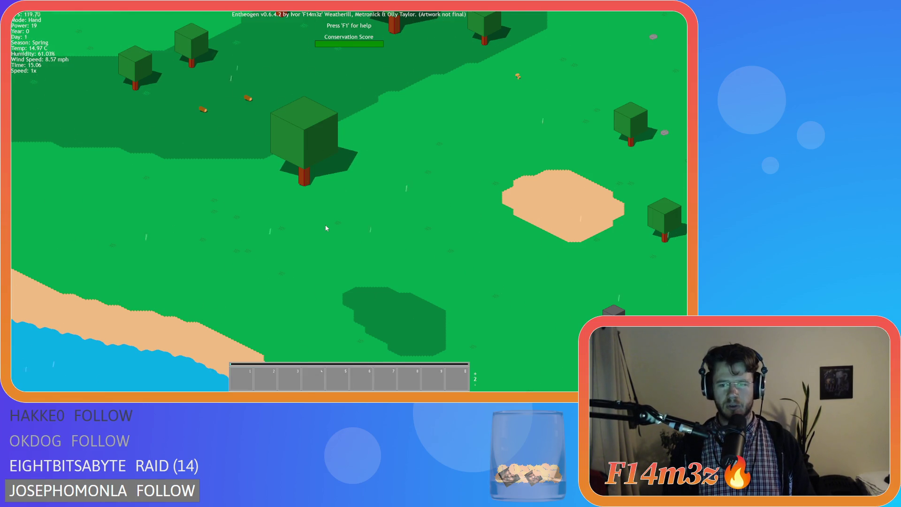
scroll(328, 228, down, 2)
scroll(327, 229, up, 2)
scroll(327, 228, down, 2)
scroll(327, 228, up, 2)
scroll(327, 228, down, 2)
scroll(326, 228, up, 2)
scroll(326, 228, down, 2)
key(Escape)
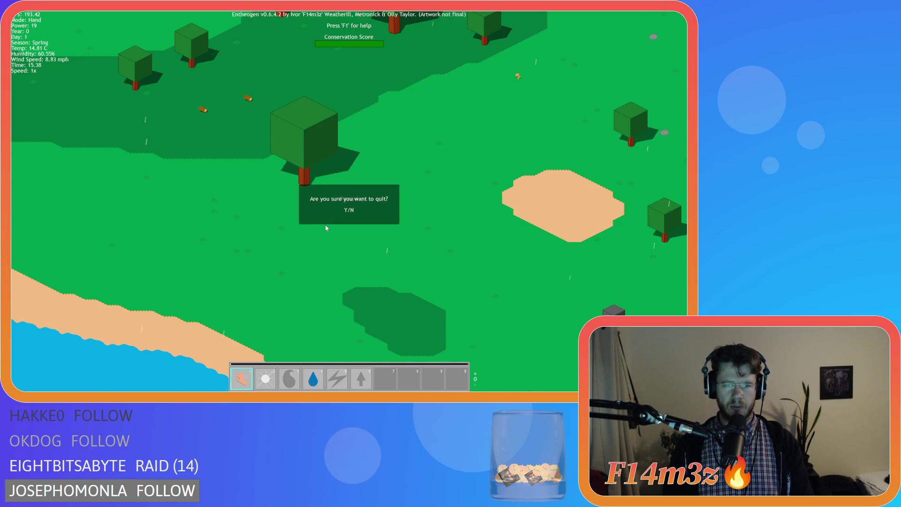
key(y)
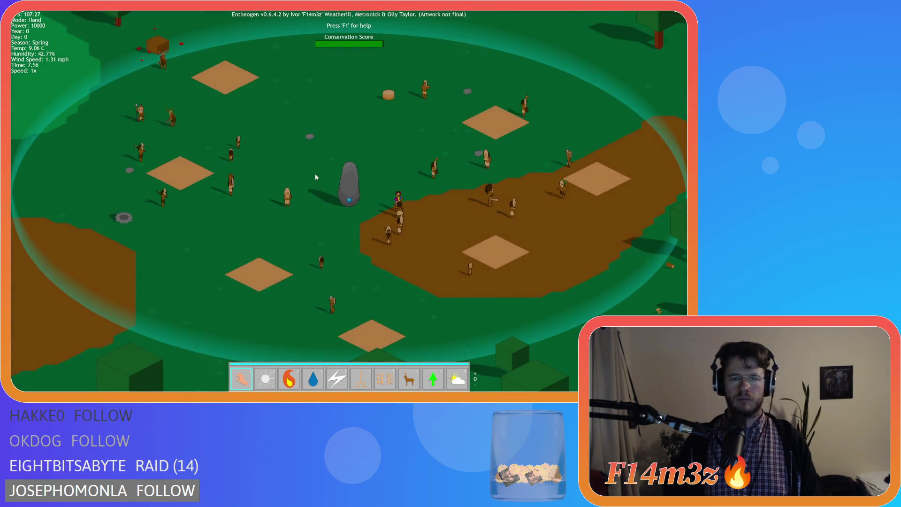
Zoom the camera in and out with the wheel and pan the map around the village
scroll(315, 177, up, 1)
scroll(315, 177, down, 1)
scroll(316, 177, down, 1)
scroll(316, 177, up, 1)
scroll(316, 177, down, 1)
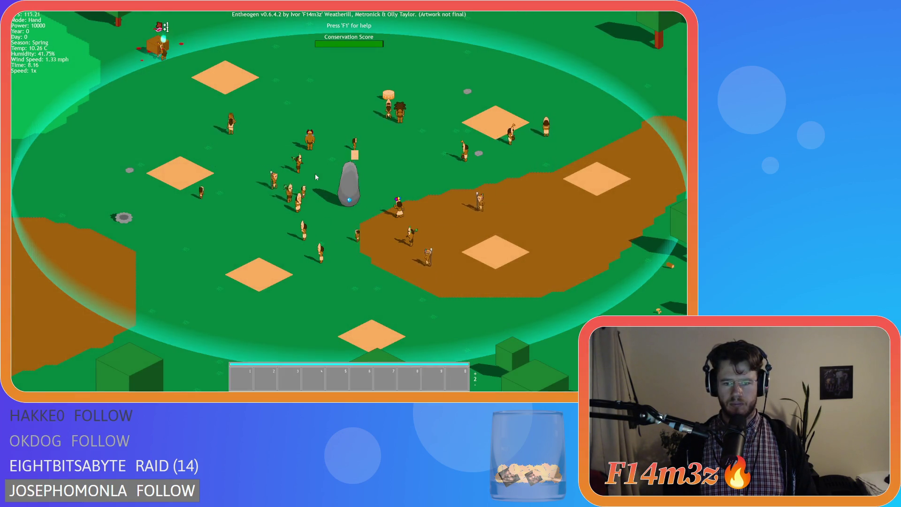
scroll(315, 177, up, 1)
scroll(315, 177, down, 1)
scroll(316, 177, up, 1)
scroll(316, 176, down, 1)
key(Left)
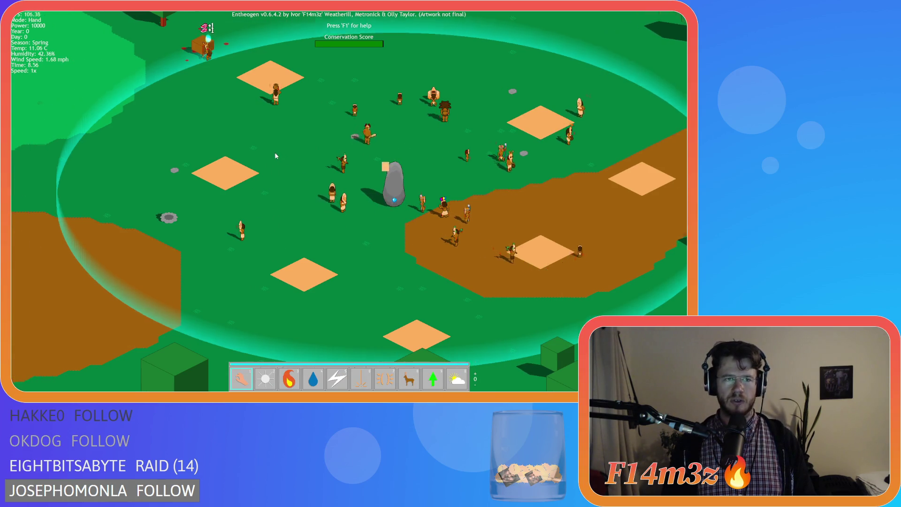
key(Up)
key(Down)
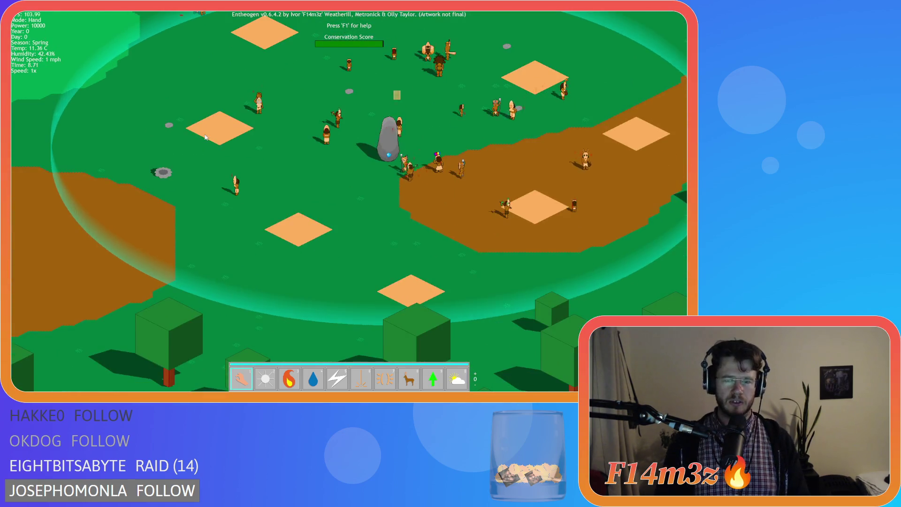
key(Up)
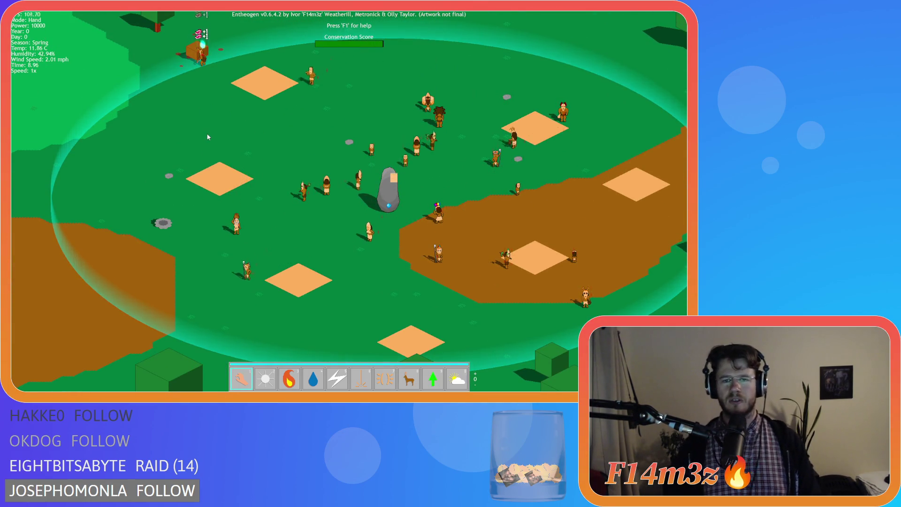
Keep scrolling, pan north over the village, and flip the spell toolbar to its second page
scroll(206, 136, down, 3)
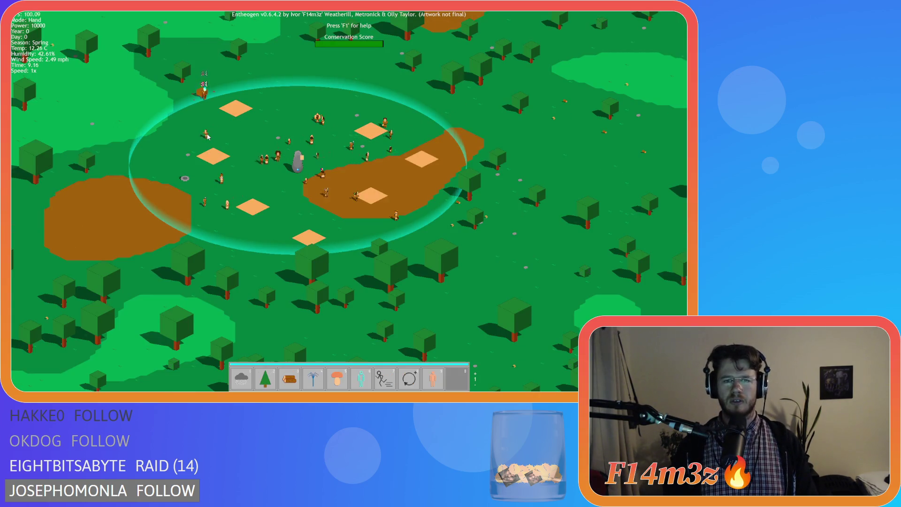
scroll(208, 136, up, 2)
scroll(208, 137, down, 5)
scroll(208, 137, up, 4)
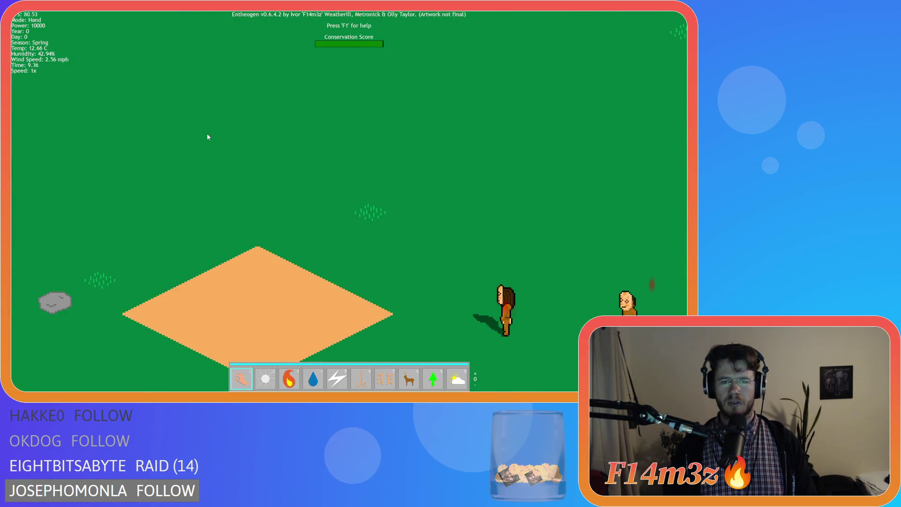
scroll(208, 137, down, 7)
scroll(208, 137, up, 6)
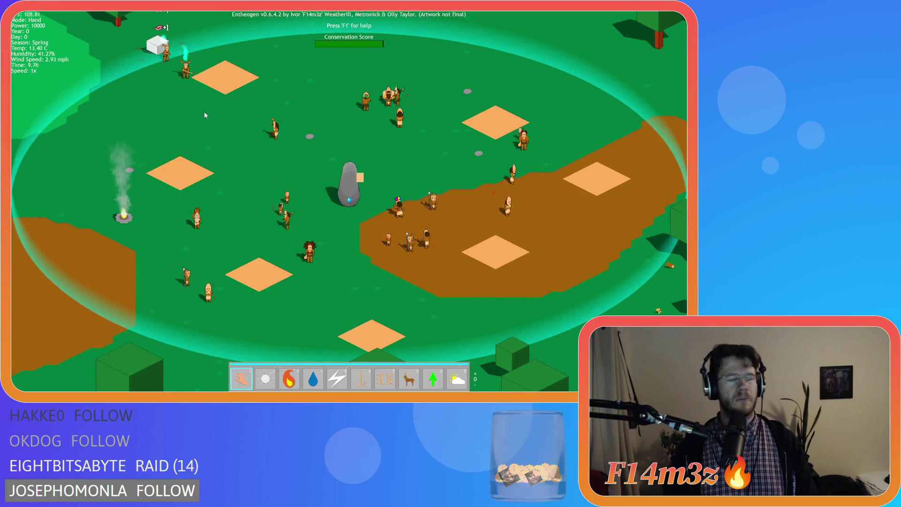
scroll(204, 115, down, 4)
scroll(205, 115, up, 1)
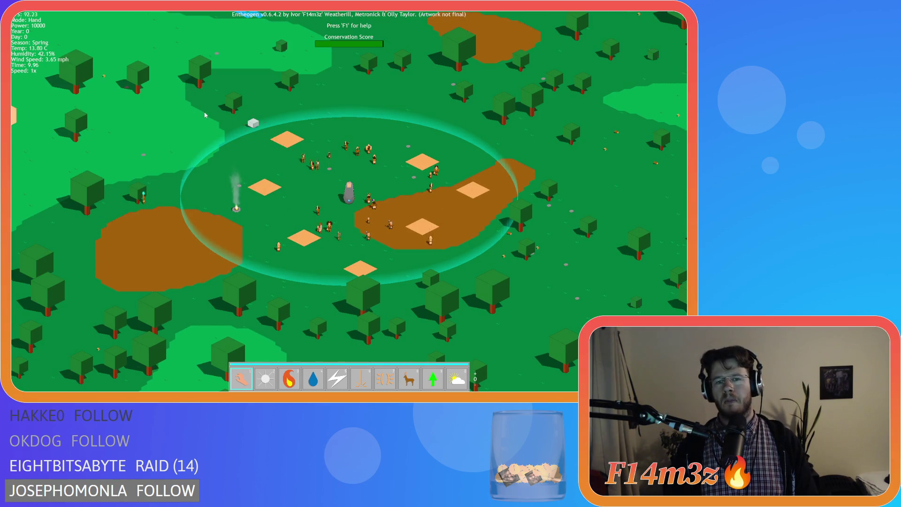
scroll(205, 115, up, 3)
scroll(205, 115, down, 2)
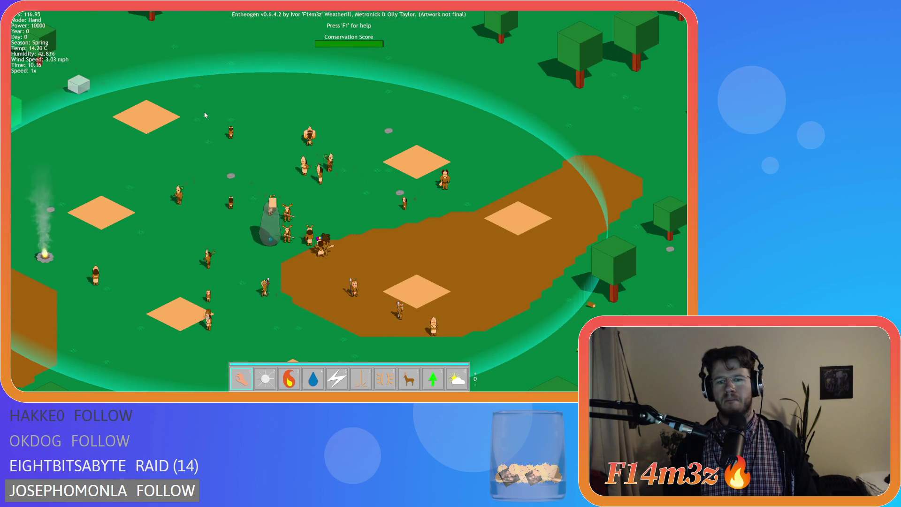
scroll(205, 115, up, 2)
key(w)
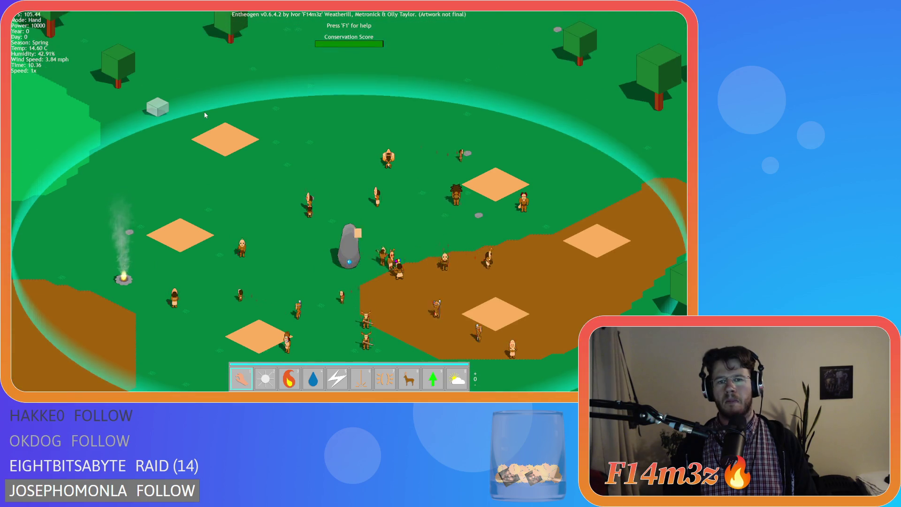
key(Tab)
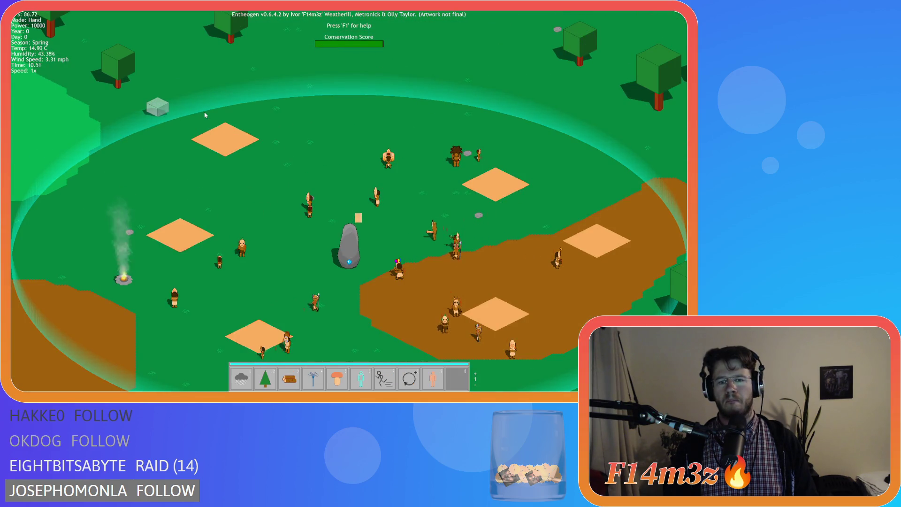
key(Tab)
key(Tab)
key(Tab)
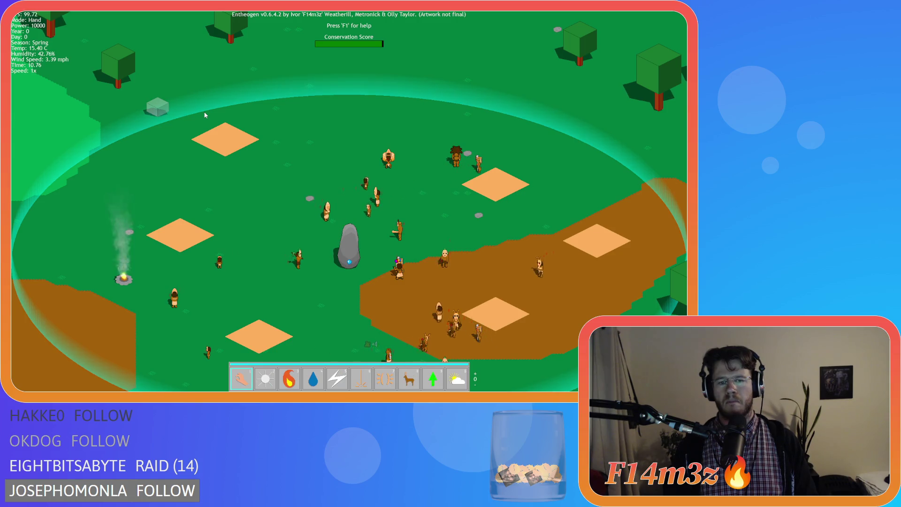
key(Tab)
key(Tab)
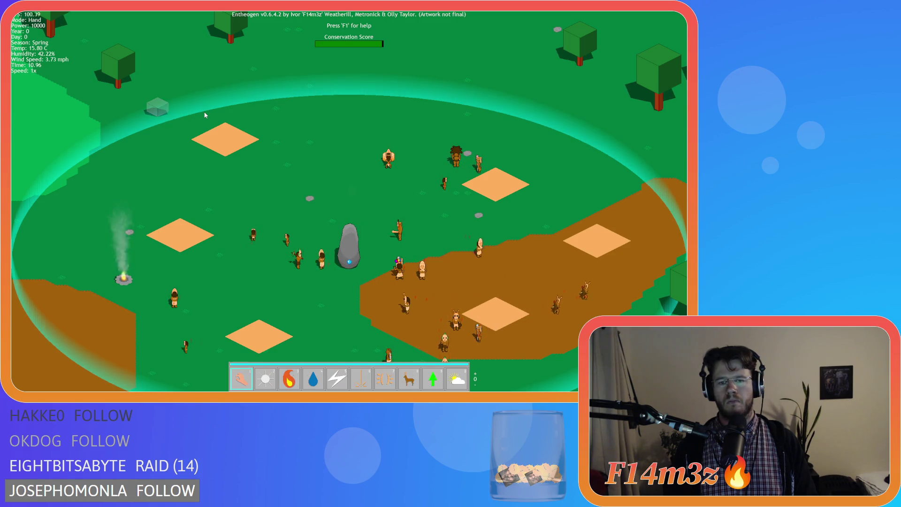
scroll(205, 115, down, 5)
scroll(205, 115, down, 5)
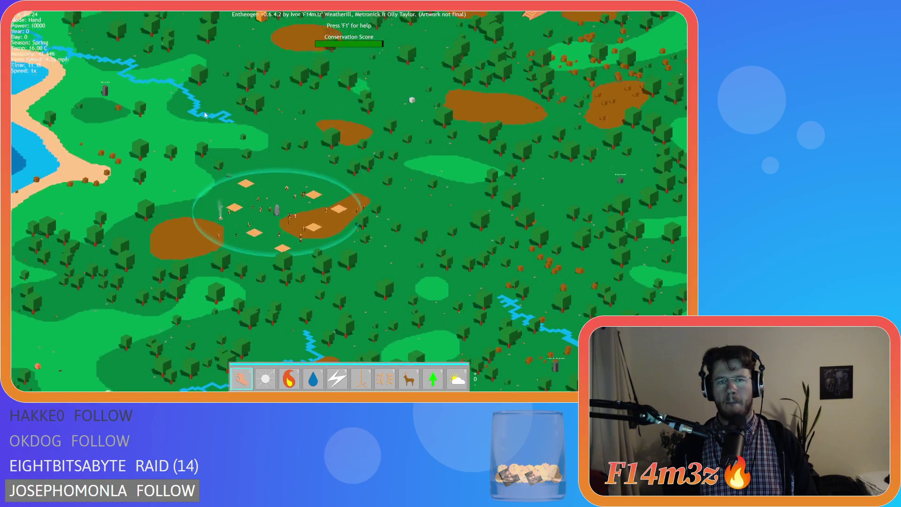
scroll(205, 115, up, 3)
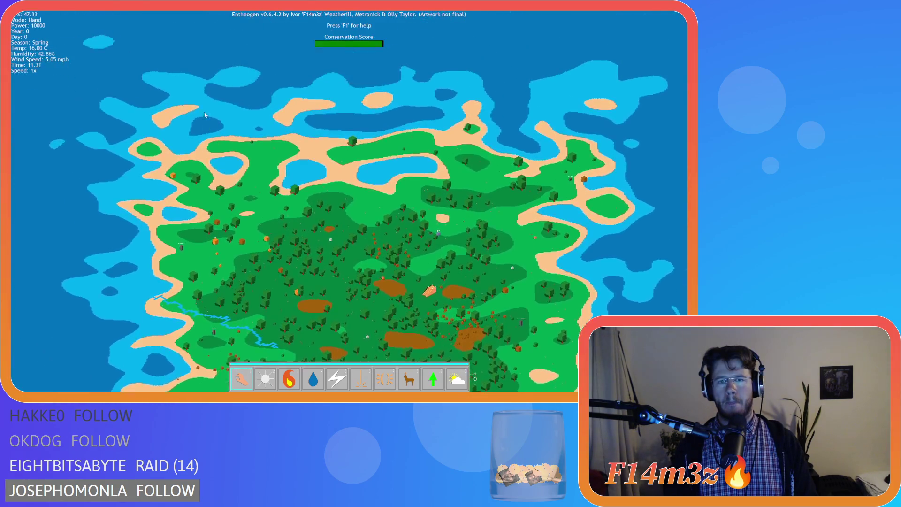
Pan south, jump back to the village, try 8x speed and back to 1x, hide labels, then quit
key(s)
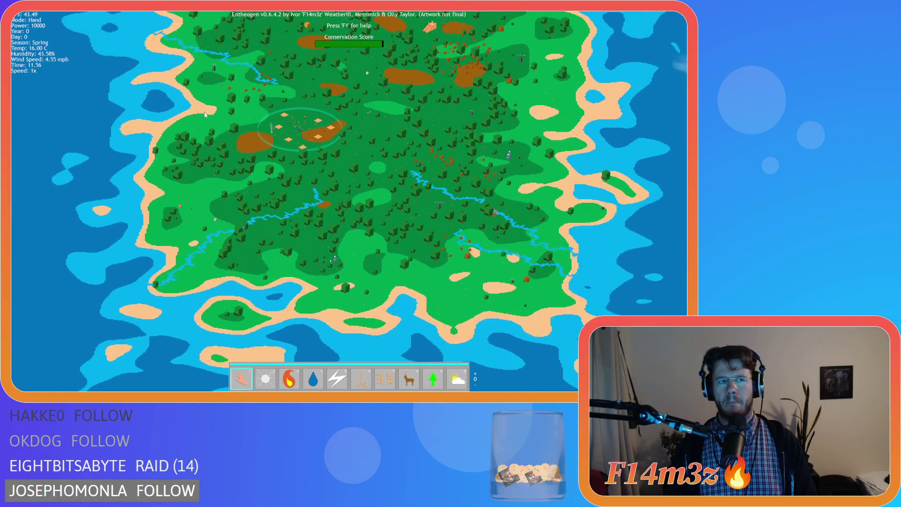
key(space)
scroll(205, 115, down, 5)
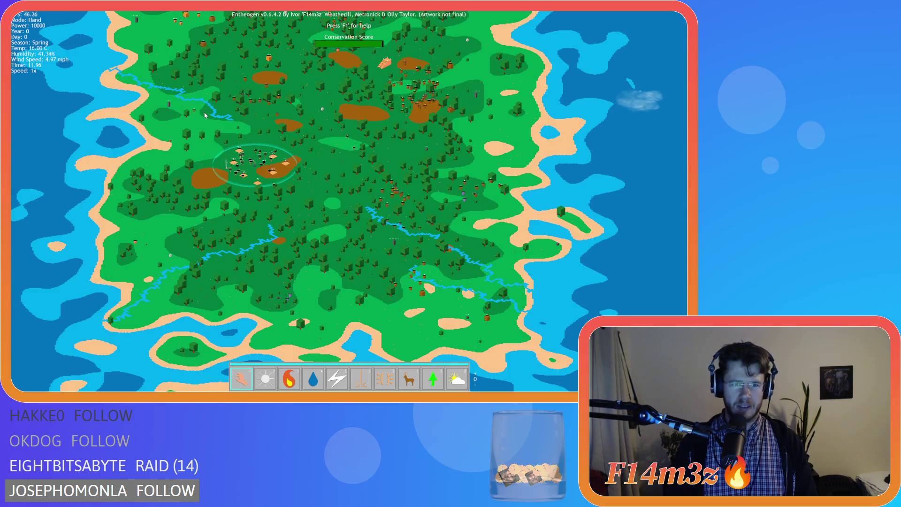
key(equal)
key(equal)
key(equal)
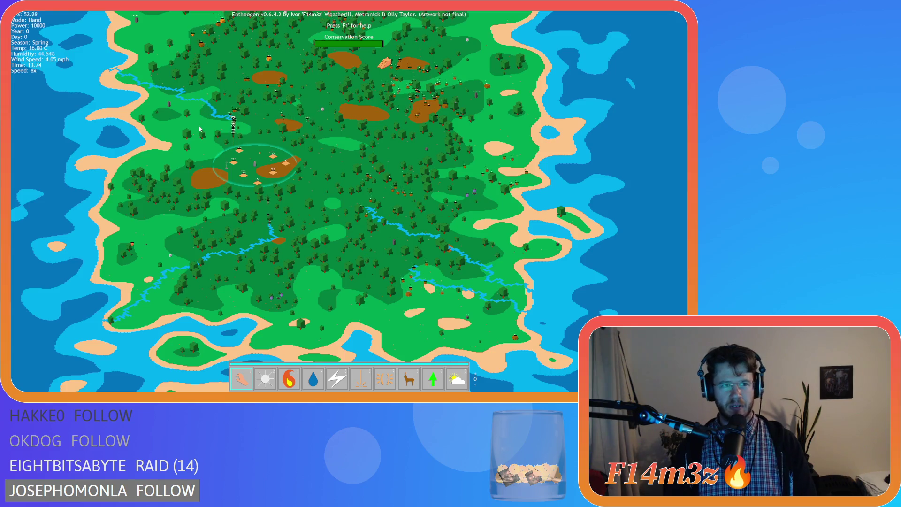
scroll(205, 115, up, 5)
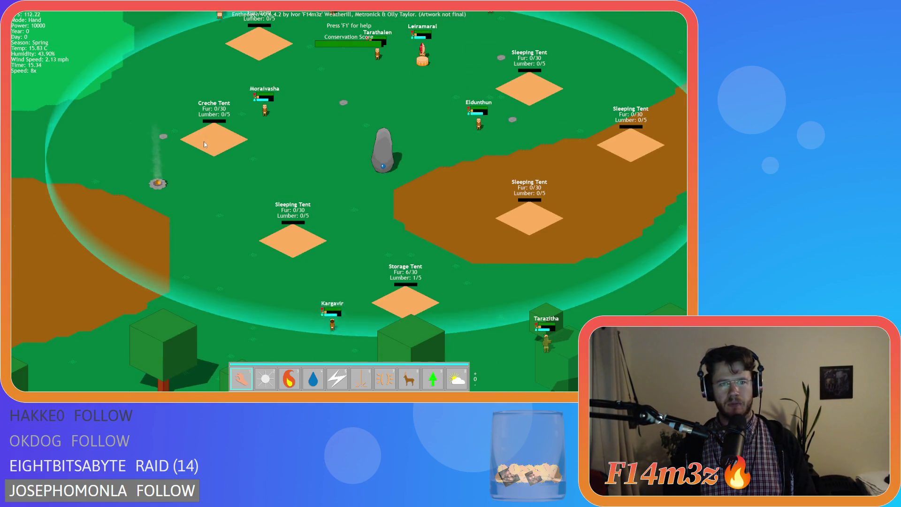
key(minus)
key(minus)
key(minus)
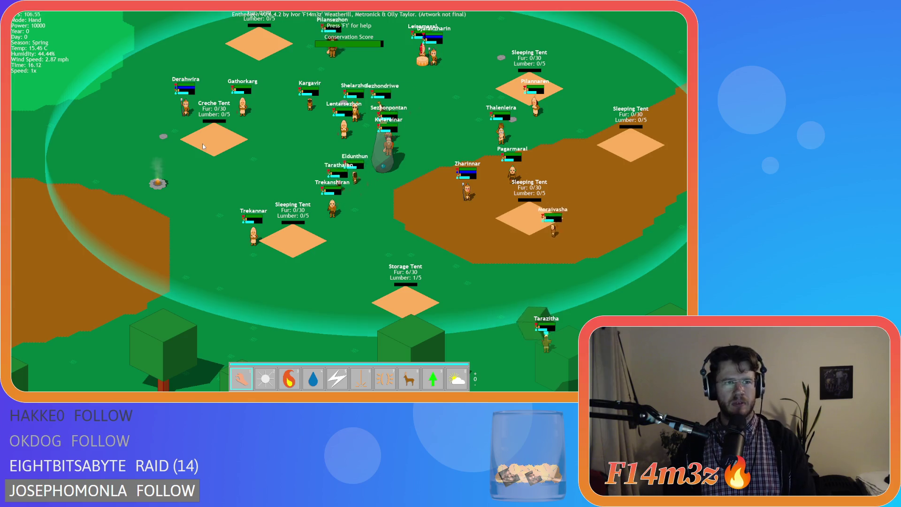
key(alt)
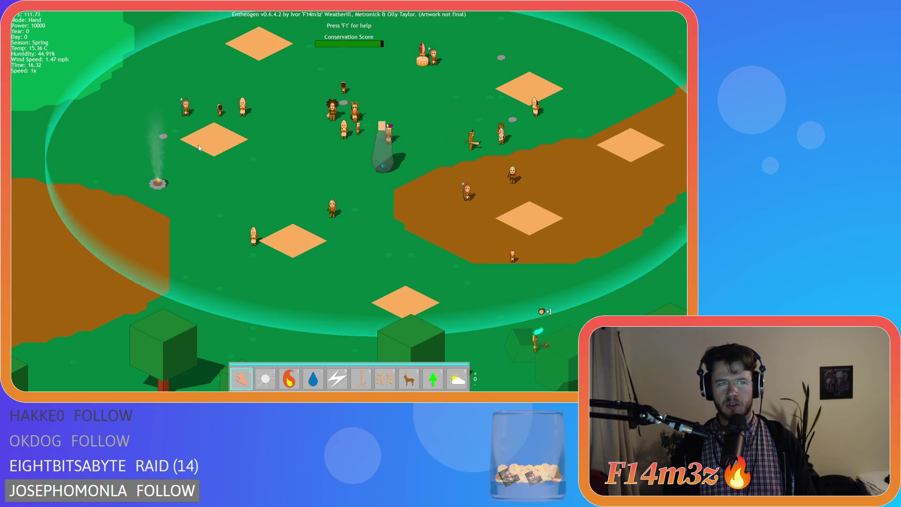
key(Up)
key(Escape)
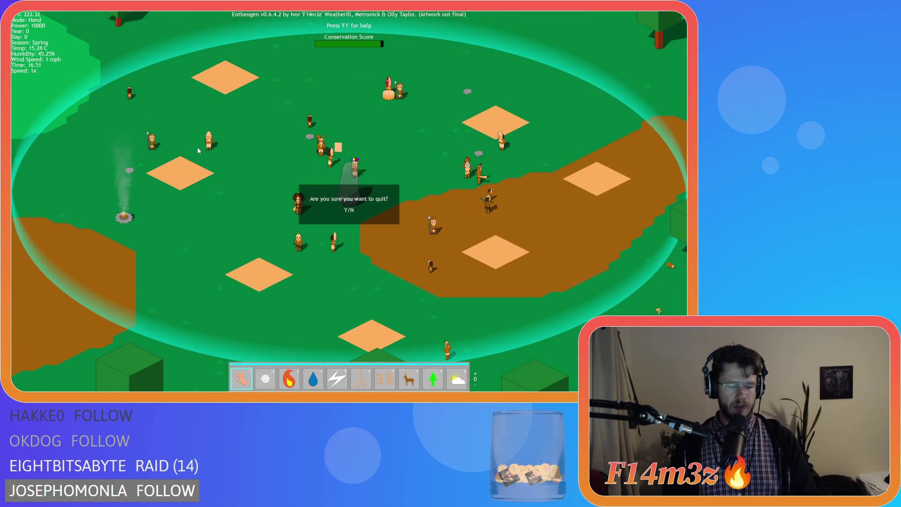
key(Return)
key(alt+F4)
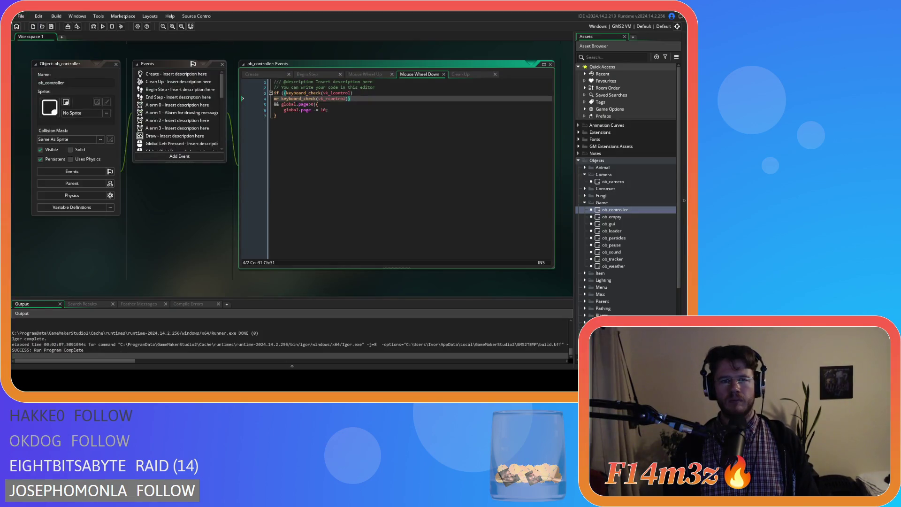
Close all open workspace windows from the workspace context menu
right_click(181, 202)
mouse_move(193, 213)
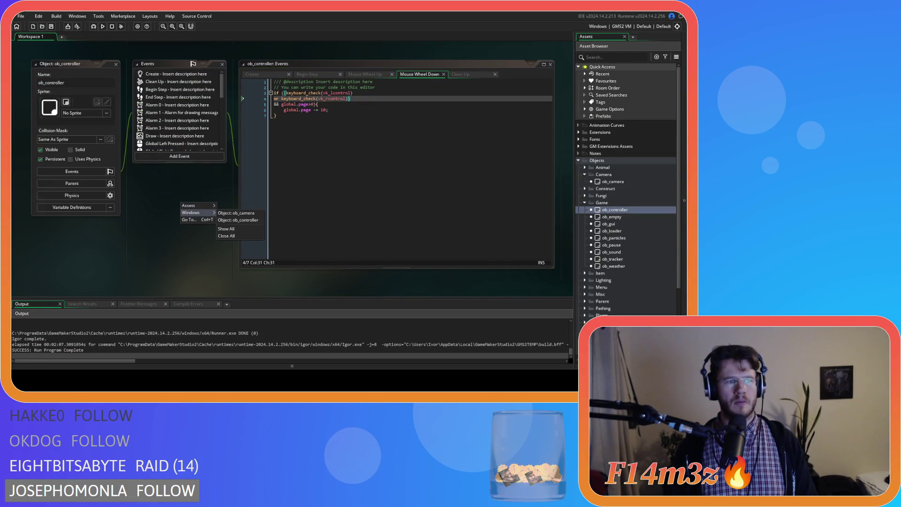
right_click(163, 201)
mouse_move(188, 212)
click(224, 237)
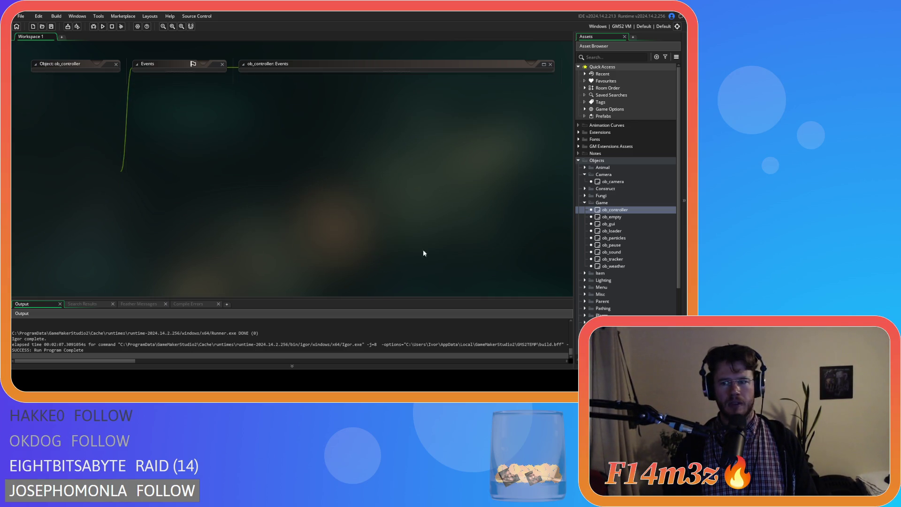
Collapse the Game, Camera and Objects folders in the asset list and run the game again
click(585, 203)
click(584, 174)
click(578, 160)
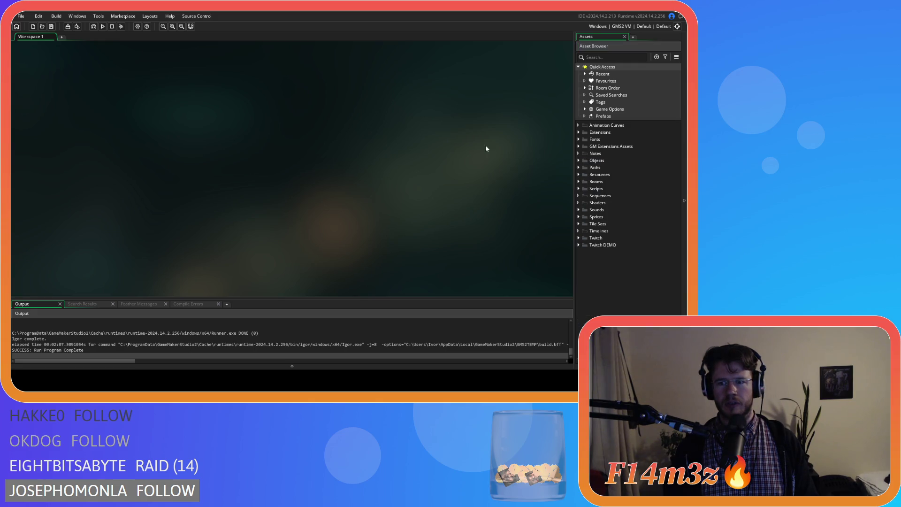
key(F5)
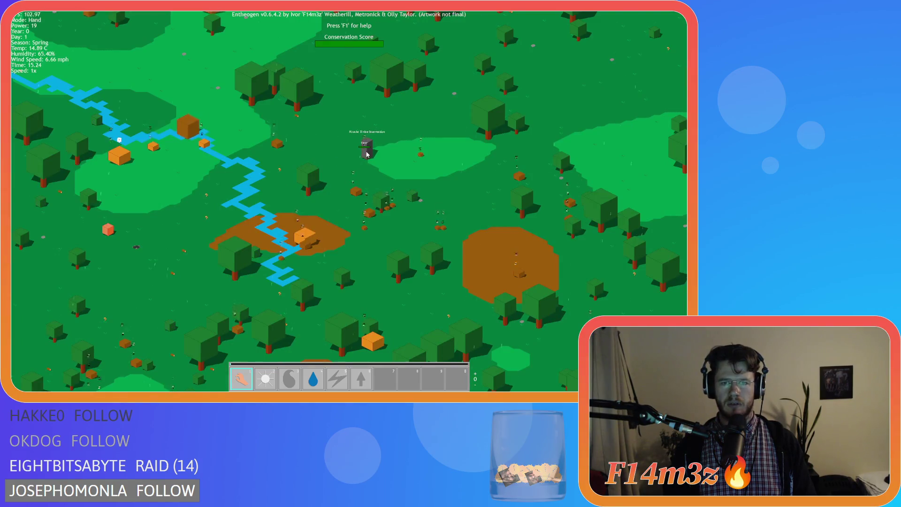
Zoom and pan the map around the grey tower, then quit the test game
scroll(359, 153, up, 3)
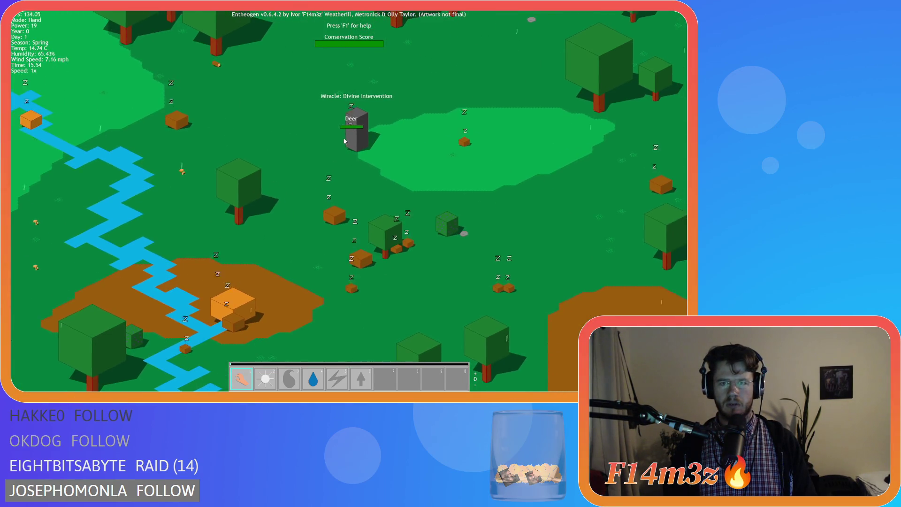
drag(344, 141, 346, 163)
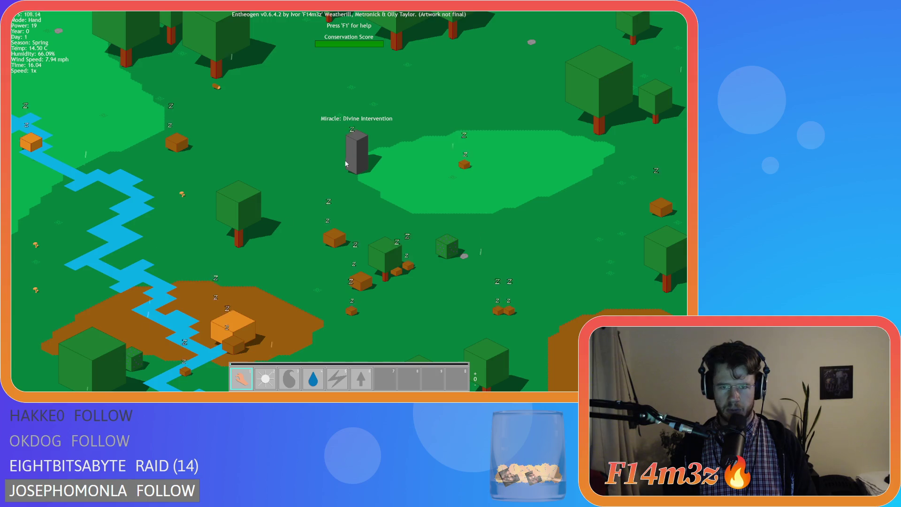
key(s)
key(a)
scroll(351, 169, down, 10)
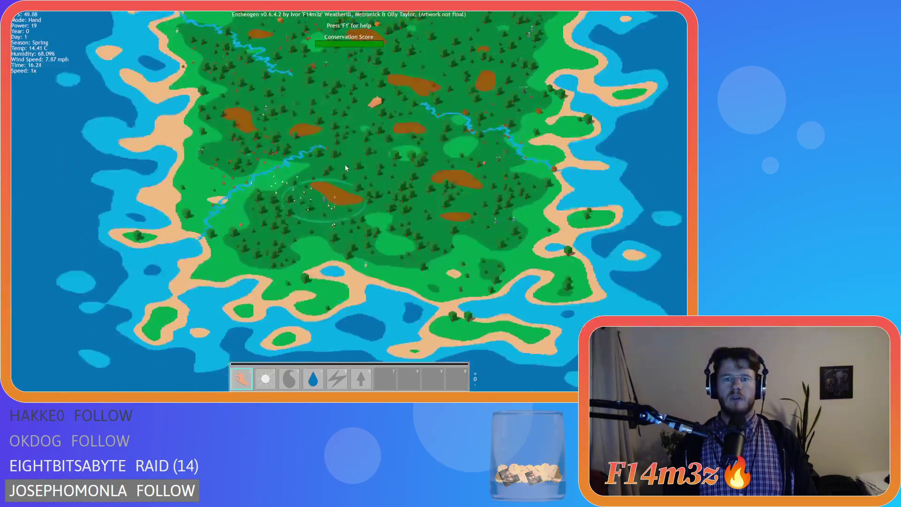
scroll(346, 168, up, 10)
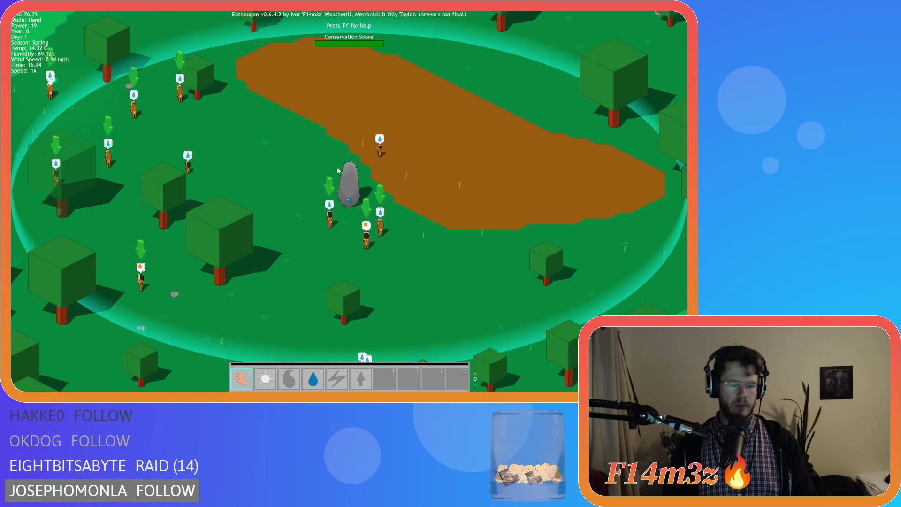
key(Escape)
key(y)
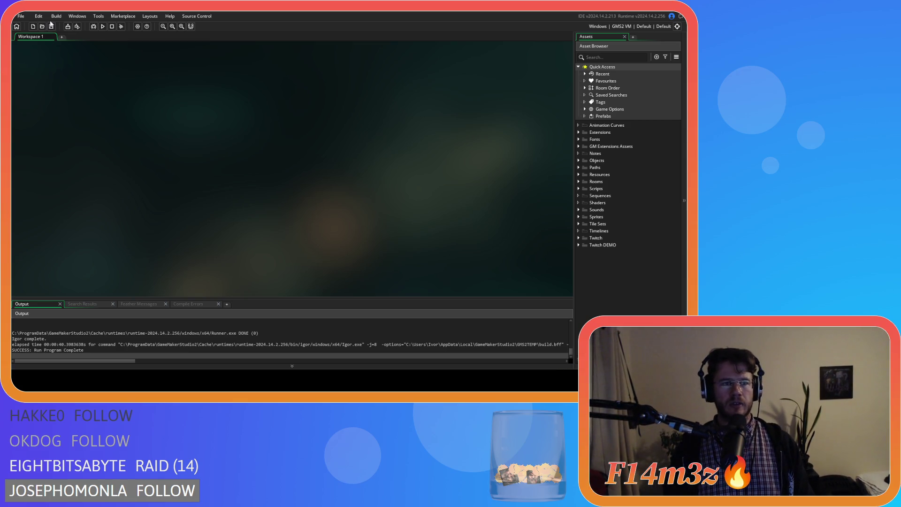
Set the Windows target output to GMS2 YYC and create the executable packaged as a zip
click(77, 26)
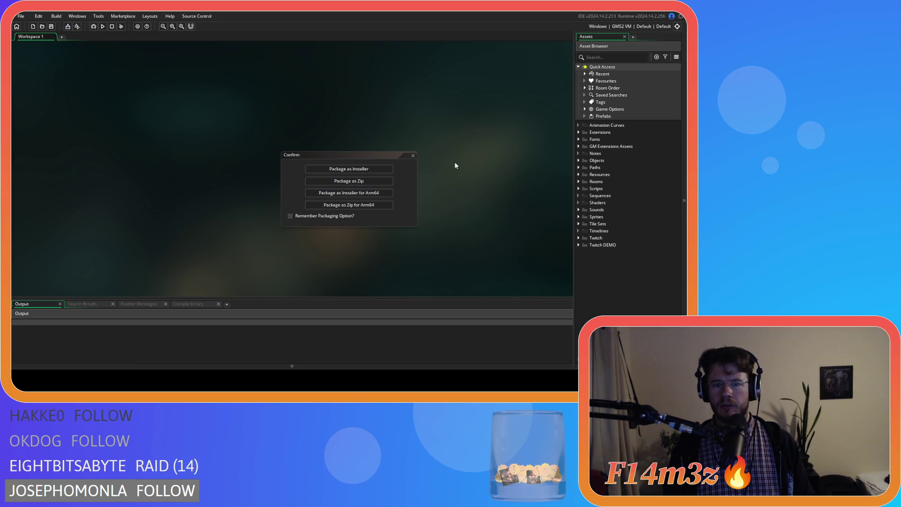
click(413, 155)
click(626, 29)
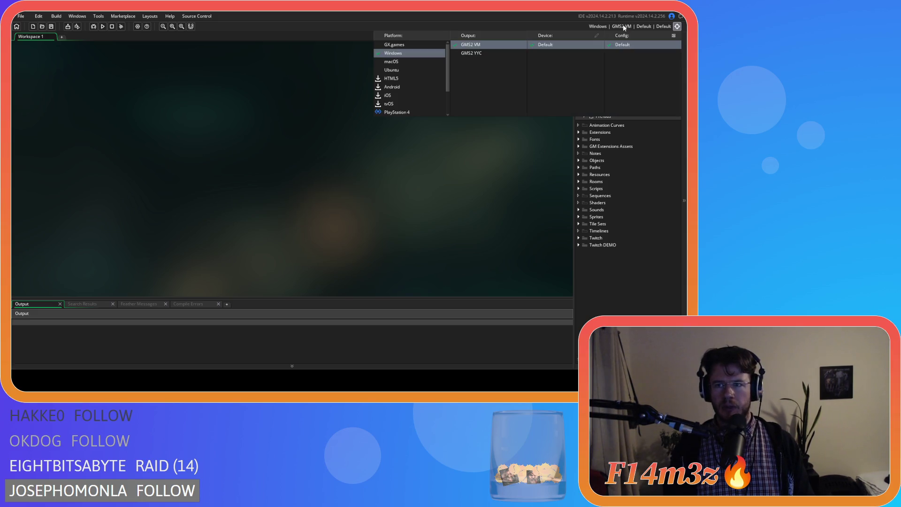
click(489, 52)
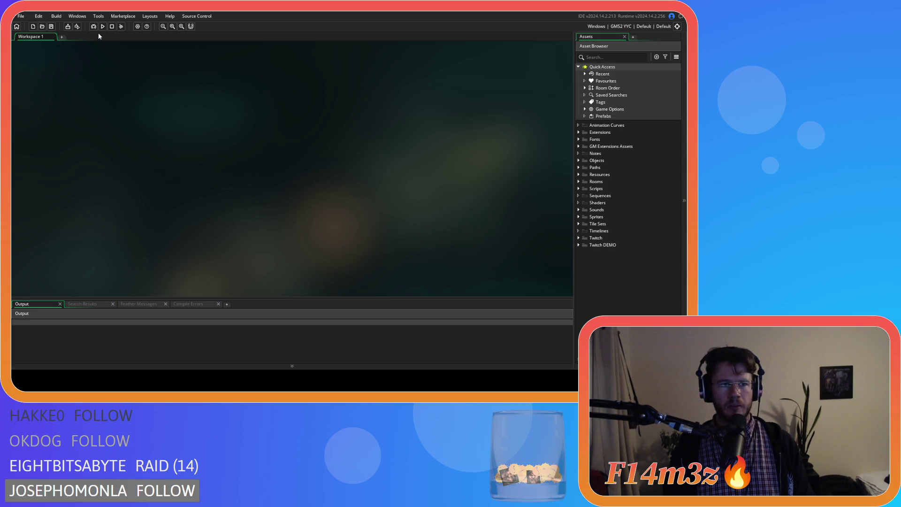
click(68, 27)
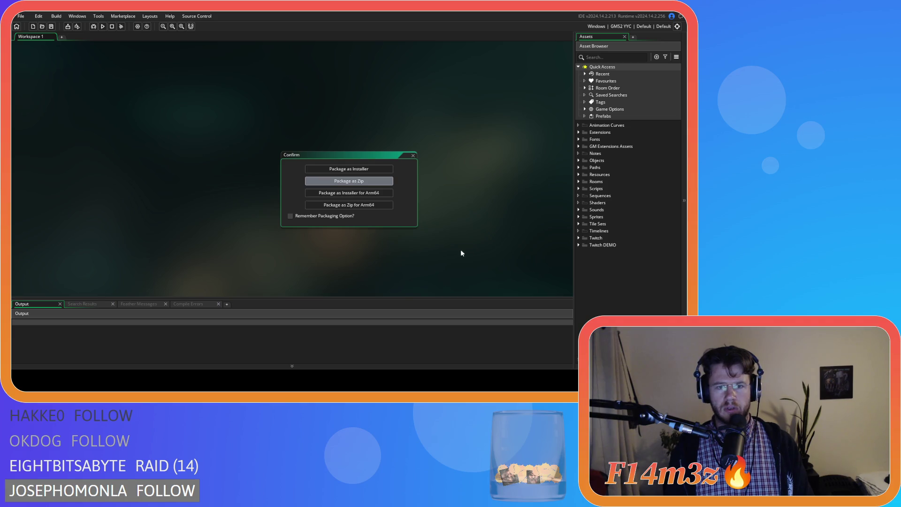
key(Return)
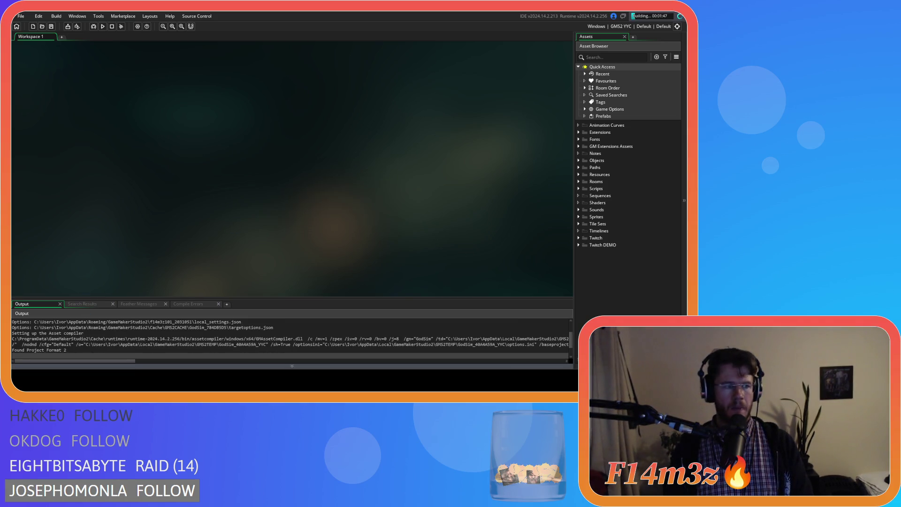